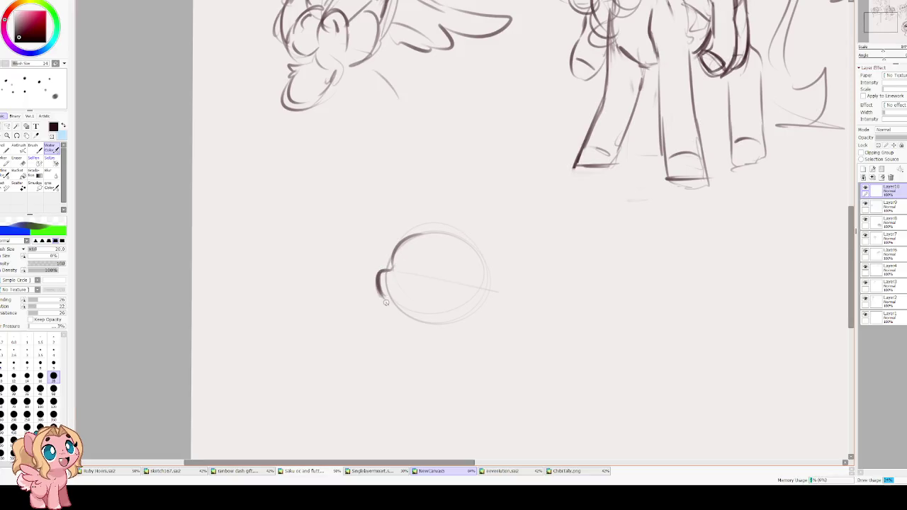
# Try darkening the head circle's edges, undoing the stray and misplaced strokes
pyautogui.moveTo(410, 241); pyautogui.dragTo(472, 270)
pyautogui.moveTo(457, 237); pyautogui.dragTo(474, 300)
pyautogui.hotkey('ctrl', 'z')
pyautogui.hotkey('ctrl', 'z')
pyautogui.hotkey('ctrl', 'z')
pyautogui.hotkey('ctrl', 'z')
pyautogui.hotkey('ctrl', 'z')
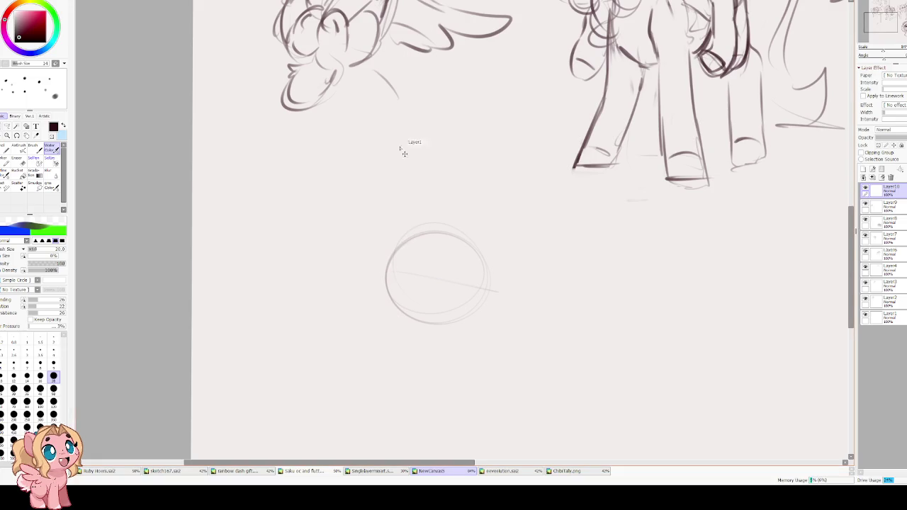
pyautogui.moveTo(422, 235); pyautogui.dragTo(394, 263)
pyautogui.hotkey('ctrl', 'z')
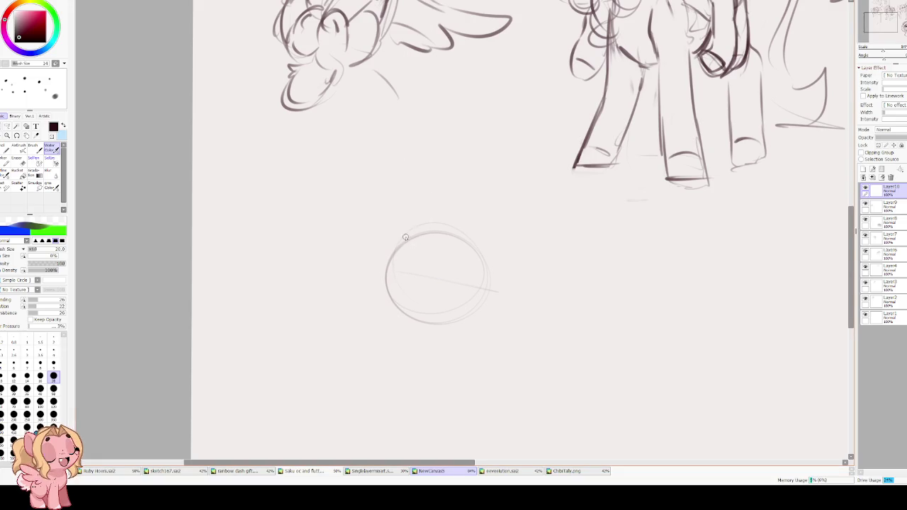
pyautogui.moveTo(417, 232); pyautogui.dragTo(393, 265)
pyautogui.hotkey('ctrl', 'z')
pyautogui.moveTo(420, 231)
pyautogui.mouseDown()
pyautogui.moveTo(388, 272)
pyautogui.moveTo(370, 278)
pyautogui.moveTo(379, 298)
pyautogui.moveTo(408, 304)
pyautogui.moveTo(371, 289)
pyautogui.moveTo(387, 297)
pyautogui.mouseUp()
pyautogui.hotkey('ctrl', 'z')
pyautogui.hotkey('ctrl', 'z')
pyautogui.moveTo(419, 227)
pyautogui.mouseDown()
pyautogui.moveTo(453, 228)
pyautogui.moveTo(484, 302)
pyautogui.mouseUp()
# Trace the full dark head outline around the top, right side and bottom
pyautogui.hotkey('ctrl', 'z')
pyautogui.moveTo(427, 228); pyautogui.dragTo(465, 243)
pyautogui.moveTo(487, 303)
pyautogui.mouseDown()
pyautogui.moveTo(465, 243)
pyautogui.moveTo(490, 284)
pyautogui.moveTo(482, 311)
pyautogui.mouseUp()
pyautogui.hotkey('ctrl', 'z')
pyautogui.hotkey('ctrl', 'z')
pyautogui.moveTo(401, 239)
pyautogui.mouseDown()
pyautogui.moveTo(446, 226)
pyautogui.moveTo(395, 268)
pyautogui.mouseUp()
pyautogui.moveTo(422, 232)
pyautogui.mouseDown()
pyautogui.moveTo(478, 265)
pyautogui.moveTo(463, 317)
pyautogui.mouseUp()
pyautogui.moveTo(482, 265); pyautogui.dragTo(447, 325)
pyautogui.moveTo(377, 300); pyautogui.dragTo(406, 316)
pyautogui.moveTo(467, 235); pyautogui.dragTo(457, 320)
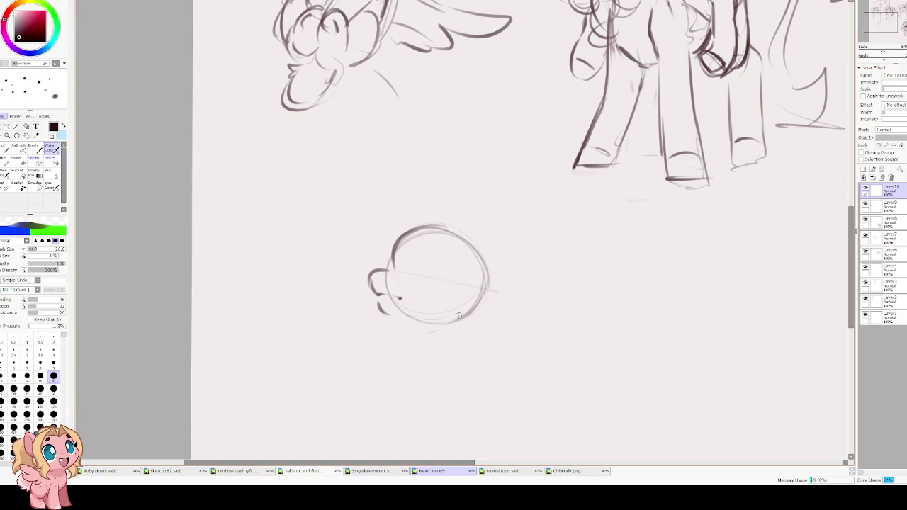
# With the canvas flipped, sketch the long body resting on the box-shaped cushion
pyautogui.press('h')
pyautogui.moveTo(474, 226); pyautogui.dragTo(437, 283)
pyautogui.moveTo(462, 235); pyautogui.dragTo(404, 260)
pyautogui.moveTo(457, 234); pyautogui.dragTo(421, 242)
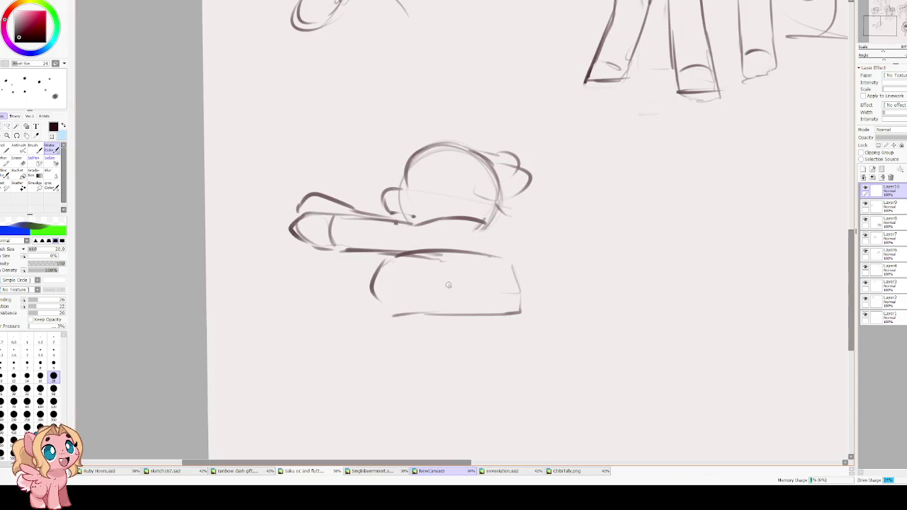
pyautogui.moveTo(448, 285); pyautogui.dragTo(491, 287)
# Sweep a long curve for the pony's back and outline the hind leg by the cushion
pyautogui.press('h')
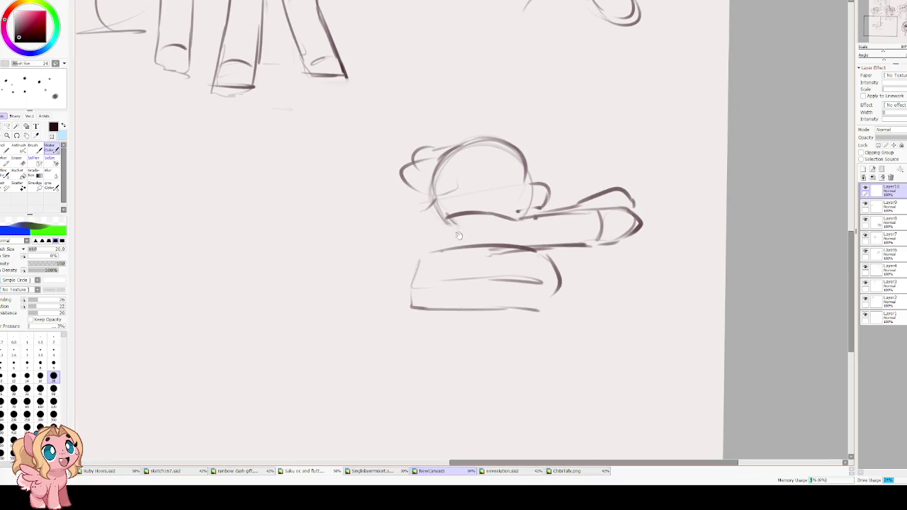
pyautogui.moveTo(465, 212)
pyautogui.mouseDown()
pyautogui.moveTo(419, 239)
pyautogui.moveTo(335, 239)
pyautogui.moveTo(287, 264)
pyautogui.mouseUp()
pyautogui.hotkey('ctrl', 'z')
pyautogui.moveTo(391, 241)
pyautogui.mouseDown()
pyautogui.moveTo(303, 266)
pyautogui.moveTo(269, 231)
pyautogui.moveTo(283, 269)
pyautogui.mouseUp()
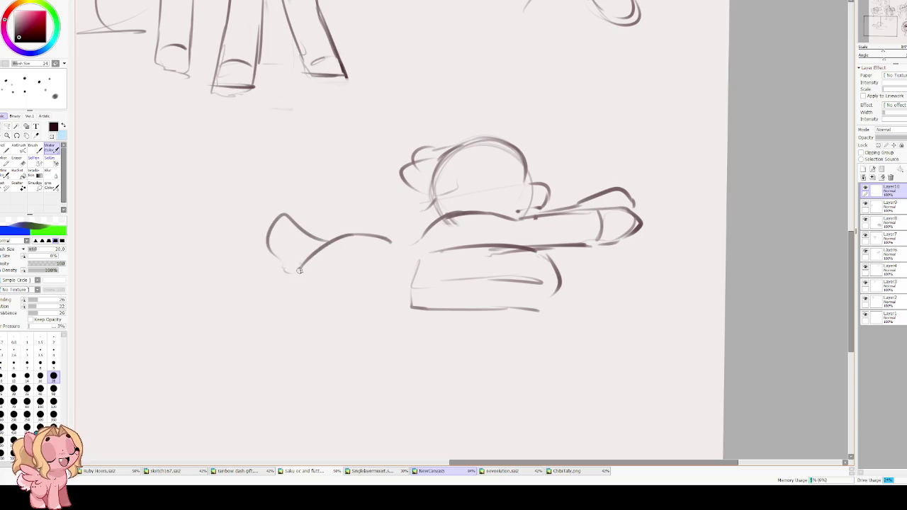
pyautogui.moveTo(410, 294); pyautogui.dragTo(342, 301)
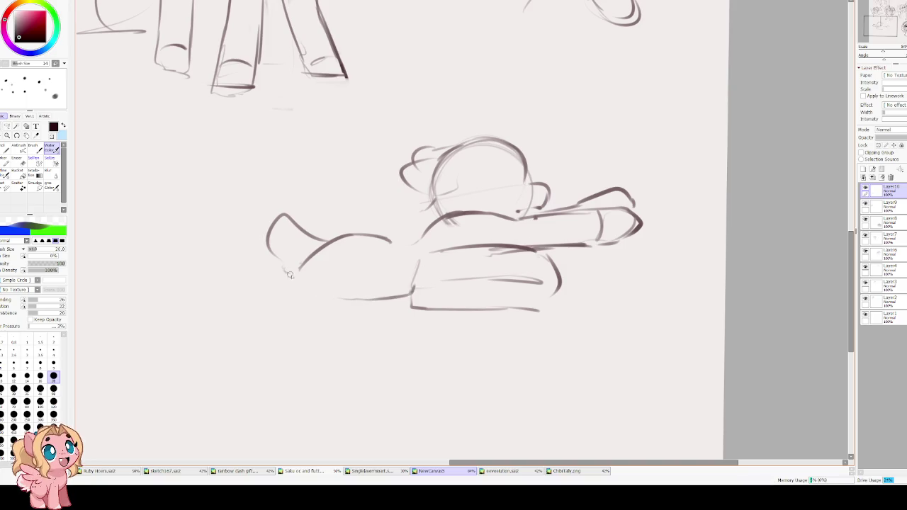
pyautogui.moveTo(284, 272)
pyautogui.mouseDown()
pyautogui.moveTo(241, 270)
pyautogui.moveTo(204, 283)
pyautogui.moveTo(249, 306)
pyautogui.moveTo(355, 295)
pyautogui.mouseUp()
# On the flipped canvas, retry the upper back line several times, undoing each attempt
pyautogui.press('h')
pyautogui.moveTo(537, 248); pyautogui.dragTo(598, 220)
pyautogui.hotkey('ctrl', 'z')
pyautogui.moveTo(550, 254)
pyautogui.mouseDown()
pyautogui.moveTo(645, 205)
pyautogui.moveTo(649, 228)
pyautogui.mouseUp()
pyautogui.hotkey('ctrl', 'z')
pyautogui.moveTo(550, 247); pyautogui.dragTo(671, 214)
pyautogui.hotkey('ctrl', 'z')
pyautogui.moveTo(615, 231); pyautogui.dragTo(635, 220)
pyautogui.hotkey('ctrl', 'z')
pyautogui.hotkey('ctrl', 'z')
pyautogui.moveTo(554, 256); pyautogui.dragTo(600, 238)
pyautogui.hotkey('ctrl', 'z')
pyautogui.hotkey('ctrl', 'z')
pyautogui.hotkey('ctrl', 'z')
pyautogui.hotkey('ctrl', 'z')
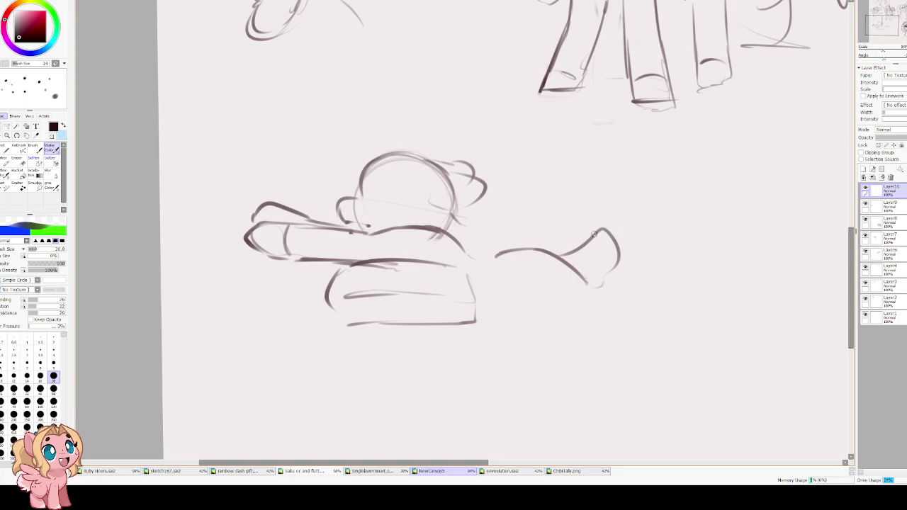
# Restore the leg strokes and erase the old back line with a size 70 eraser
pyautogui.hotkey('ctrl', 'y')
pyautogui.hotkey('ctrl', 'y')
pyautogui.hotkey('ctrl', 'y')
pyautogui.press('e')
pyautogui.press(']')
pyautogui.press(']')
pyautogui.press(']')
pyautogui.moveTo(603, 234)
pyautogui.mouseDown()
pyautogui.moveTo(567, 241)
pyautogui.moveTo(607, 263)
pyautogui.moveTo(620, 255)
pyautogui.mouseUp()
# Redraw a darker back arc and the rear leg, and darken the foreleg line
pyautogui.press('b')
pyautogui.moveTo(542, 245); pyautogui.dragTo(604, 238)
# Sketch the feathered wing rising from the back and reshape its lower feathers
pyautogui.hotkey('ctrl', 'z')
pyautogui.moveTo(526, 252); pyautogui.dragTo(594, 233)
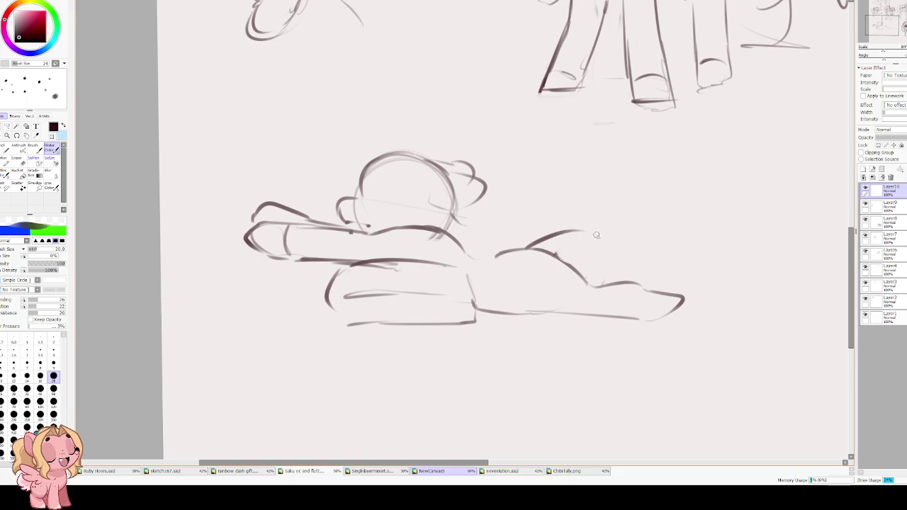
pyautogui.moveTo(584, 283)
pyautogui.mouseDown()
pyautogui.moveTo(599, 225)
pyautogui.moveTo(623, 218)
pyautogui.moveTo(667, 230)
pyautogui.moveTo(590, 273)
pyautogui.mouseUp()
pyautogui.press('h')
pyautogui.moveTo(317, 254); pyautogui.dragTo(333, 273)
pyautogui.moveTo(401, 249)
pyautogui.mouseDown()
pyautogui.moveTo(441, 255)
pyautogui.moveTo(459, 217)
pyautogui.mouseUp()
pyautogui.moveTo(414, 170)
pyautogui.mouseDown()
pyautogui.moveTo(394, 139)
pyautogui.moveTo(397, 213)
pyautogui.moveTo(424, 189)
pyautogui.moveTo(407, 202)
pyautogui.moveTo(428, 228)
pyautogui.moveTo(423, 244)
pyautogui.moveTo(462, 268)
pyautogui.mouseUp()
pyautogui.hotkey('ctrl', 'z')
pyautogui.hotkey('ctrl', 'z')
pyautogui.hotkey('ctrl', 'z')
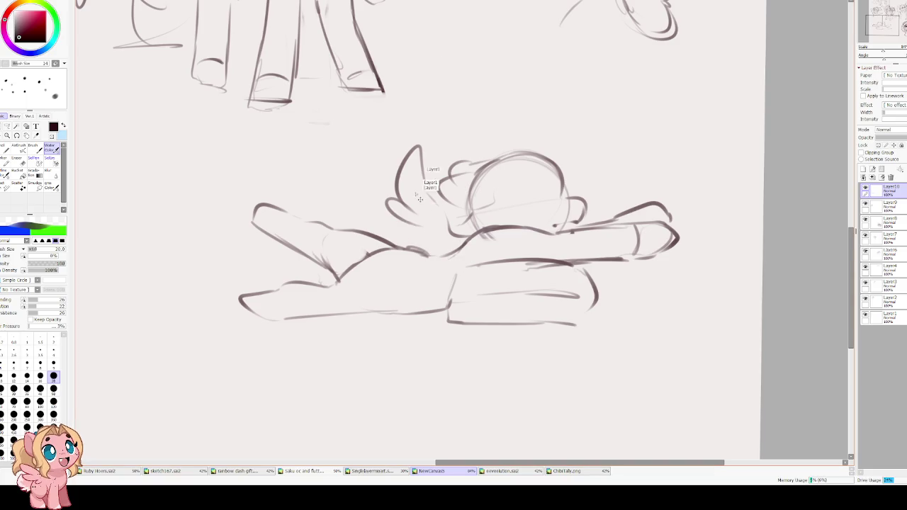
pyautogui.moveTo(398, 222)
pyautogui.mouseDown()
pyautogui.moveTo(417, 251)
pyautogui.moveTo(468, 275)
pyautogui.mouseUp()
pyautogui.press('h')
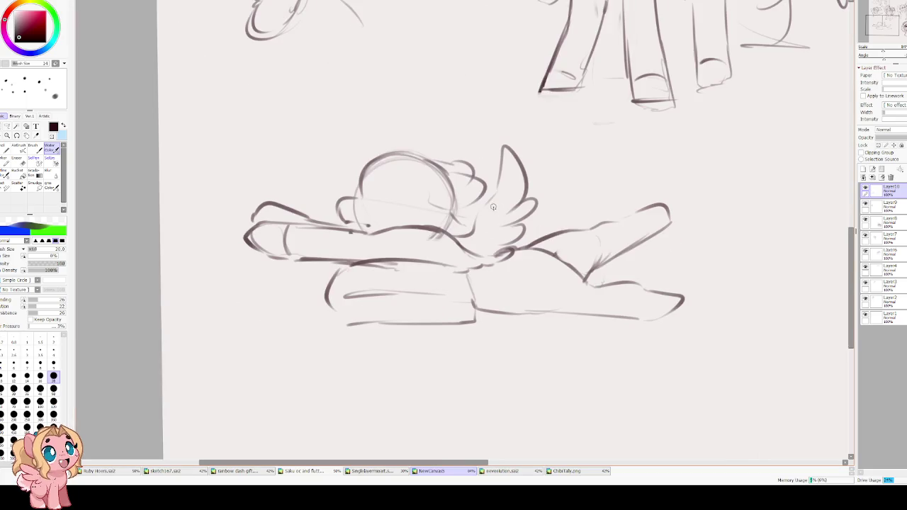
pyautogui.press('e')
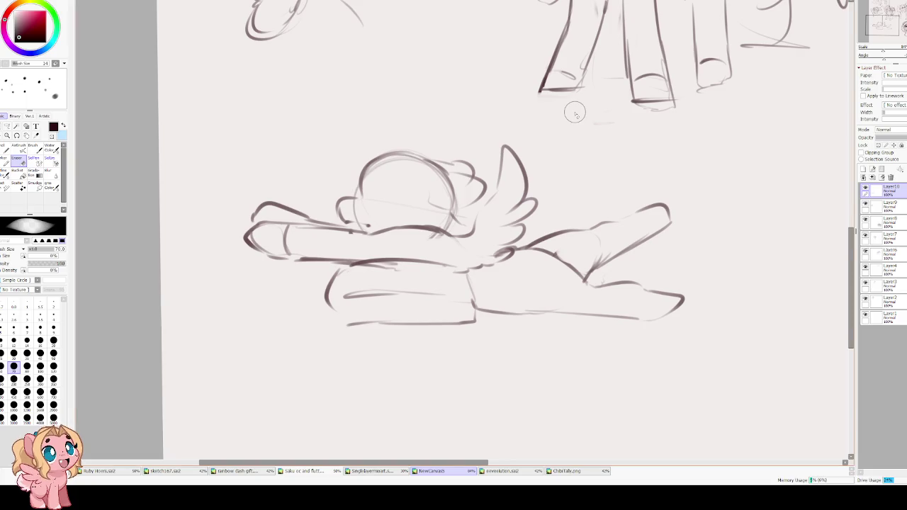
# Arc the top of the head and add the pointed ears and chin curve
pyautogui.press('c')
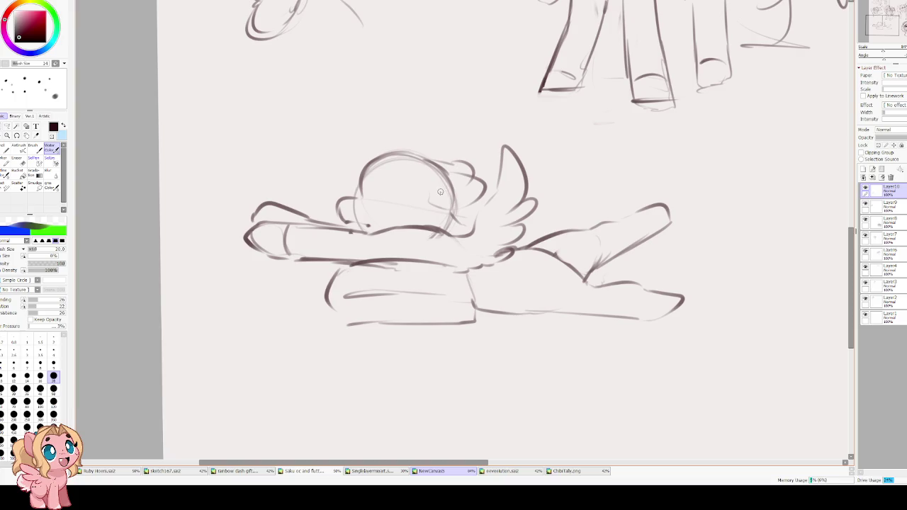
pyautogui.moveTo(428, 162); pyautogui.dragTo(475, 177)
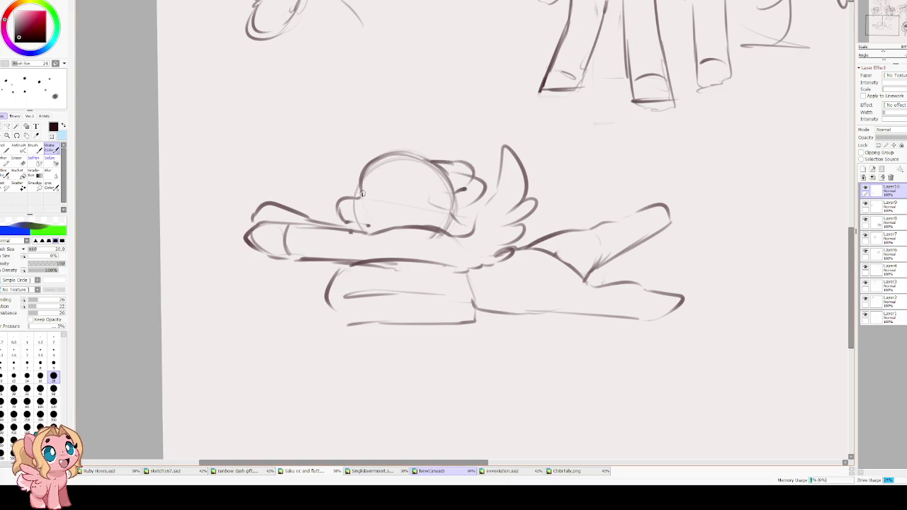
pyautogui.moveTo(380, 138)
pyautogui.mouseDown()
pyautogui.moveTo(389, 183)
pyautogui.moveTo(347, 219)
pyautogui.moveTo(380, 243)
pyautogui.moveTo(428, 242)
pyautogui.moveTo(425, 174)
pyautogui.moveTo(409, 132)
pyautogui.moveTo(428, 180)
pyautogui.mouseUp()
pyautogui.moveTo(428, 185); pyautogui.dragTo(430, 217)
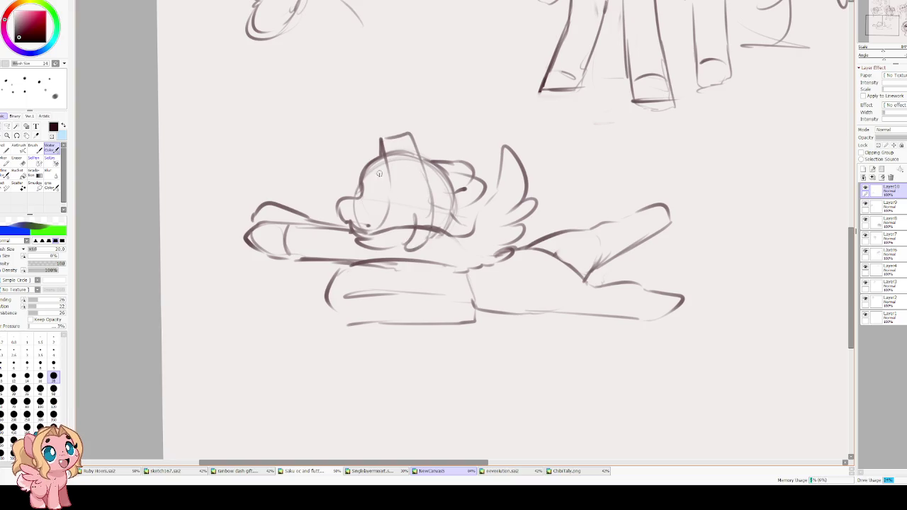
pyautogui.moveTo(357, 165)
pyautogui.mouseDown()
pyautogui.moveTo(374, 156)
pyautogui.moveTo(326, 195)
pyautogui.moveTo(343, 222)
pyautogui.moveTo(367, 221)
pyautogui.moveTo(374, 231)
pyautogui.mouseUp()
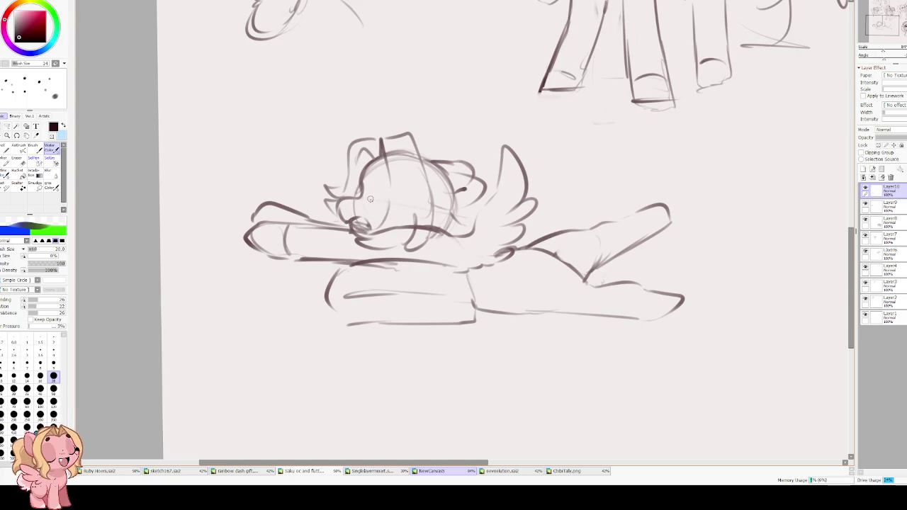
# Draw the closed eye line, muzzle outline, open snoring mouth and a nostril
pyautogui.moveTo(369, 199)
pyautogui.mouseDown()
pyautogui.moveTo(396, 201)
pyautogui.moveTo(388, 201)
pyautogui.mouseUp()
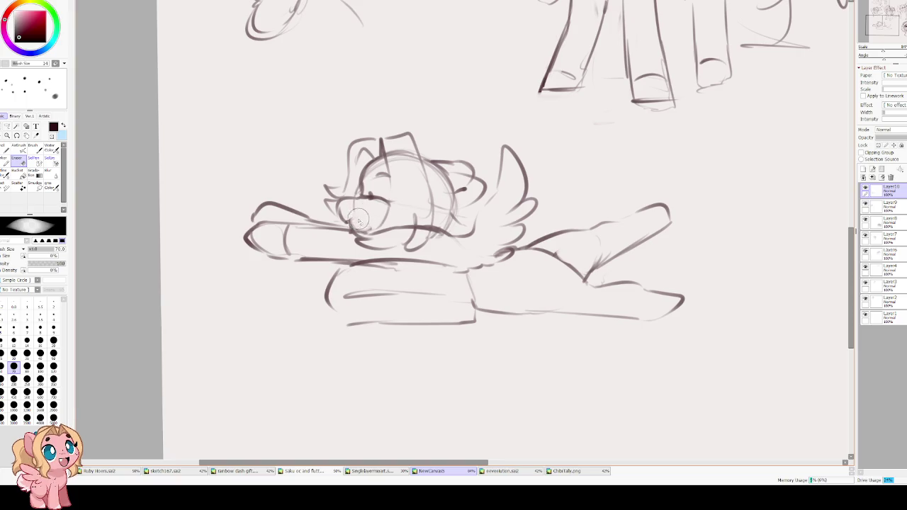
pyautogui.moveTo(344, 223); pyautogui.dragTo(360, 219)
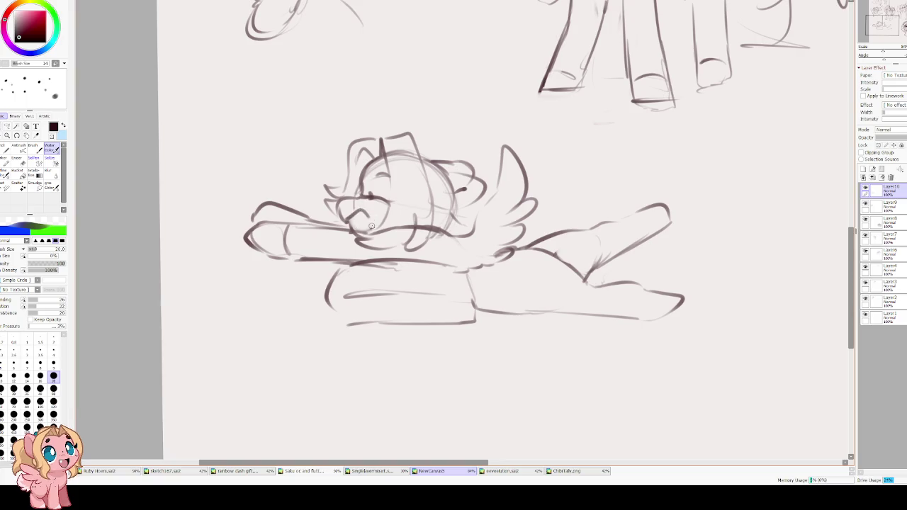
pyautogui.moveTo(347, 211)
pyautogui.mouseDown()
pyautogui.moveTo(370, 221)
pyautogui.moveTo(367, 236)
pyautogui.moveTo(341, 202)
pyautogui.mouseUp()
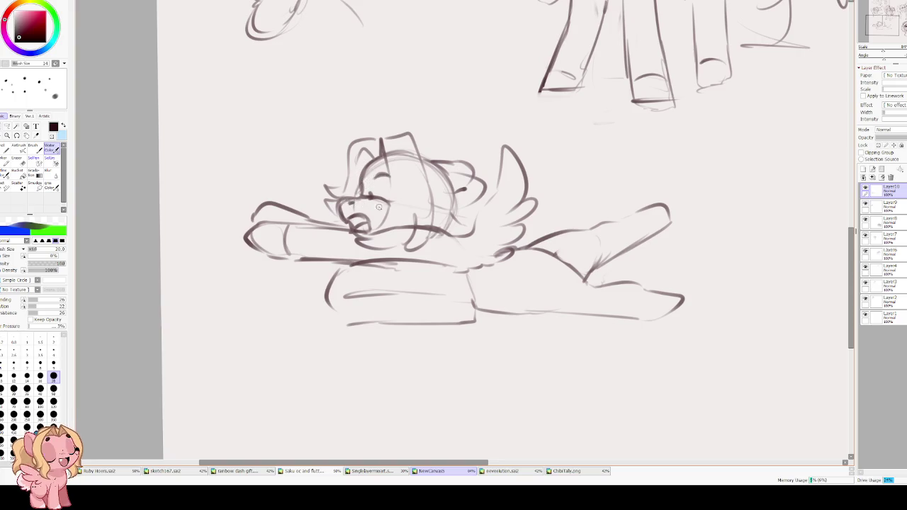
pyautogui.moveTo(370, 196)
pyautogui.mouseDown()
pyautogui.moveTo(391, 206)
pyautogui.moveTo(364, 193)
pyautogui.mouseUp()
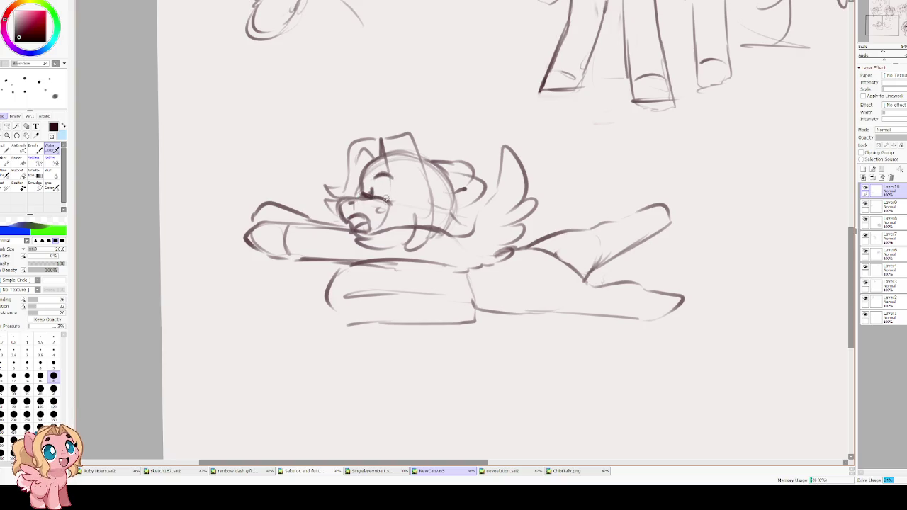
pyautogui.press('h')
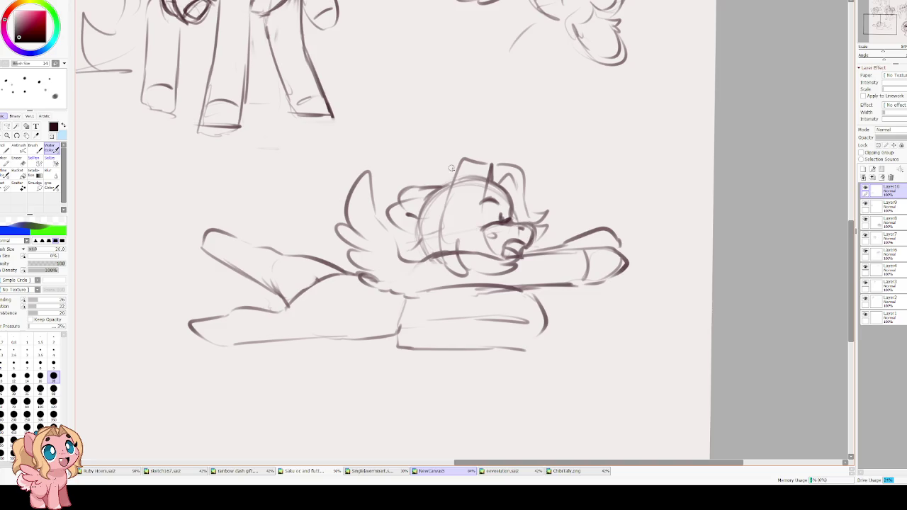
# Erase faint upper-head lines with a size 40 eraser and sketch hair strands over the head
pyautogui.press('e')
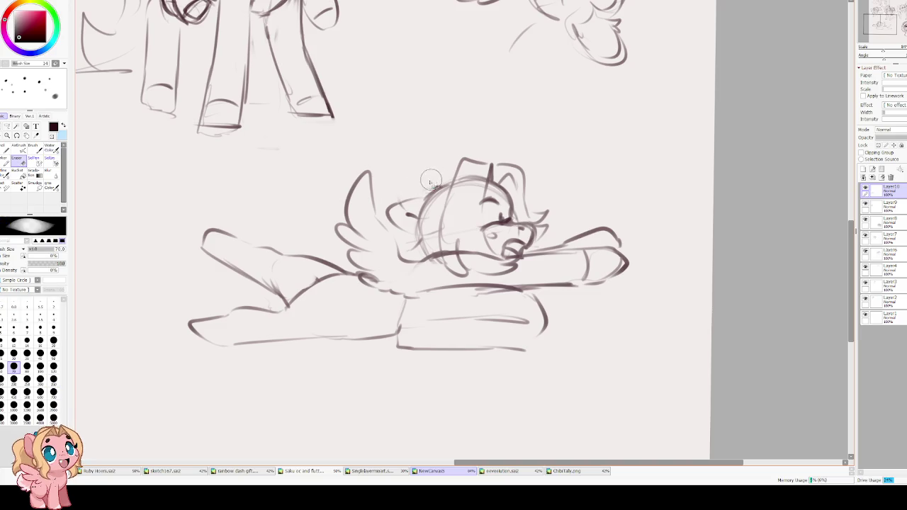
pyautogui.moveTo(426, 207); pyautogui.dragTo(445, 196)
pyautogui.press('b')
pyautogui.moveTo(452, 162)
pyautogui.mouseDown()
pyautogui.moveTo(413, 179)
pyautogui.moveTo(397, 213)
pyautogui.moveTo(411, 248)
pyautogui.mouseUp()
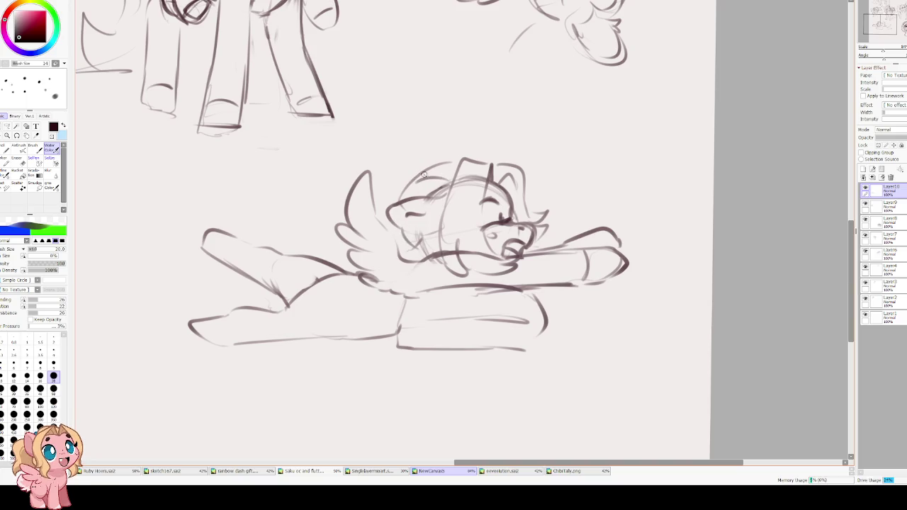
pyautogui.press('e')
pyautogui.press('[')
pyautogui.press('[')
pyautogui.moveTo(445, 167); pyautogui.dragTo(475, 198)
pyautogui.press('[')
pyautogui.moveTo(480, 167); pyautogui.dragTo(485, 183)
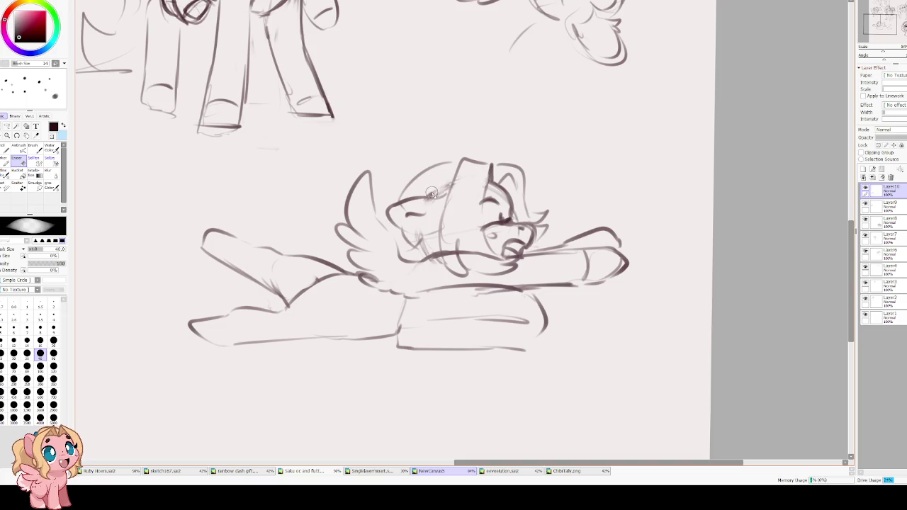
pyautogui.press('v')
pyautogui.moveTo(411, 186)
pyautogui.mouseDown()
pyautogui.moveTo(451, 178)
pyautogui.moveTo(461, 164)
pyautogui.mouseUp()
pyautogui.moveTo(405, 244)
pyautogui.mouseDown()
pyautogui.moveTo(439, 241)
pyautogui.moveTo(445, 249)
pyautogui.mouseUp()
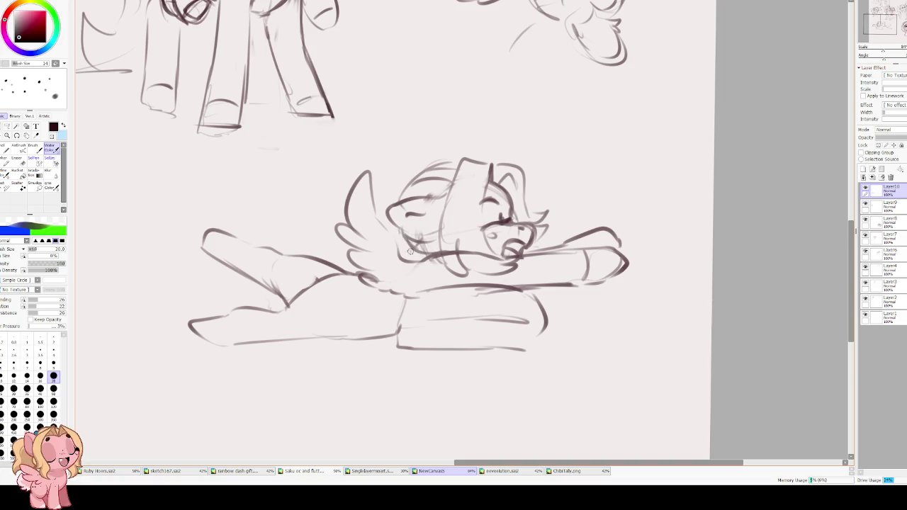
# Add a curled tuft, a curled forelock and mane lines beside the head
pyautogui.press('h')
pyautogui.moveTo(510, 175); pyautogui.dragTo(512, 158)
pyautogui.press('h')
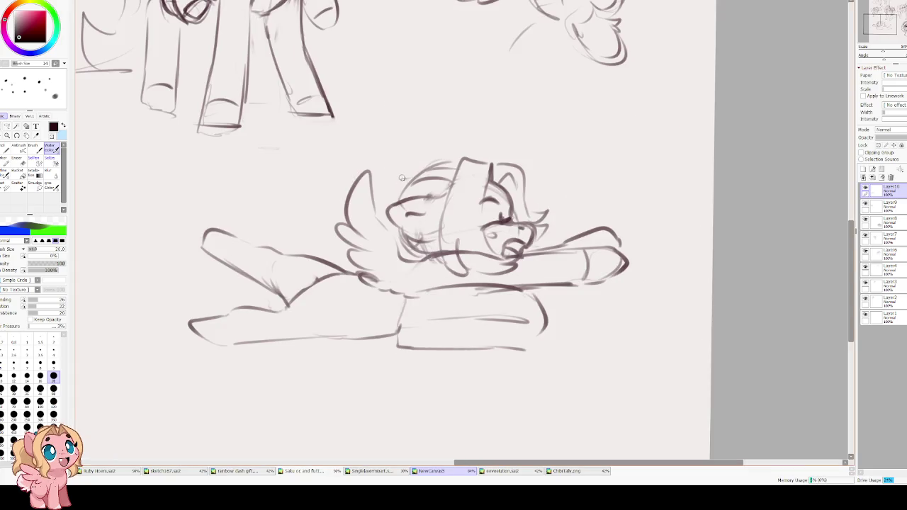
pyautogui.moveTo(401, 181)
pyautogui.mouseDown()
pyautogui.moveTo(390, 205)
pyautogui.moveTo(388, 153)
pyautogui.moveTo(376, 159)
pyautogui.moveTo(326, 219)
pyautogui.mouseUp()
pyautogui.moveTo(346, 182)
pyautogui.mouseDown()
pyautogui.moveTo(326, 242)
pyautogui.moveTo(367, 253)
pyautogui.moveTo(430, 215)
pyautogui.mouseUp()
pyautogui.scroll(-2, 395, 226)
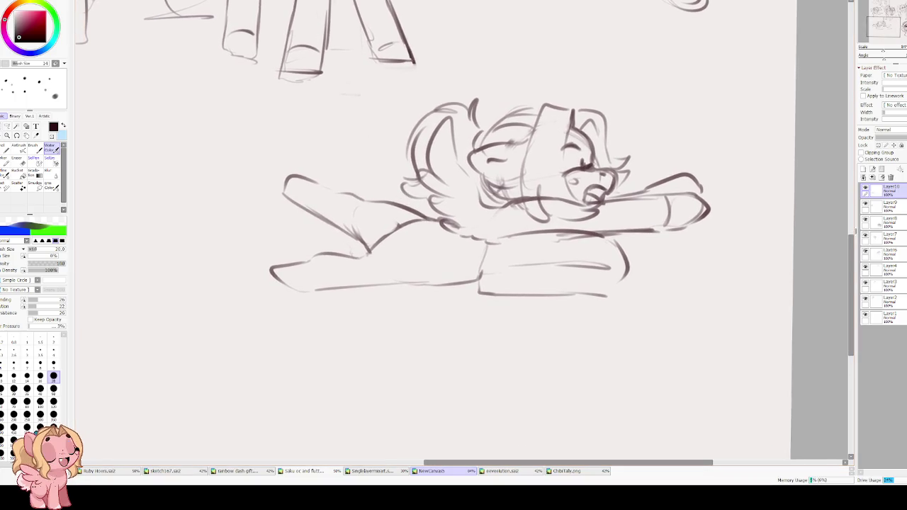
pyautogui.click(7, 127)
# Trace a freeform selection around the pony's wing and lower body
pyautogui.press('h')
pyautogui.moveTo(489, 212); pyautogui.dragTo(417, 215)
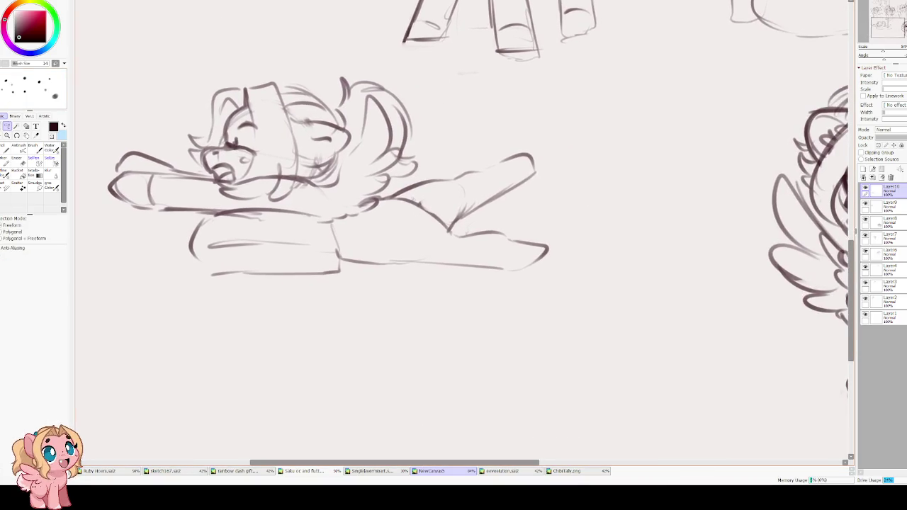
pyautogui.moveTo(348, 245); pyautogui.dragTo(451, 151)
pyautogui.hotkey('ctrl', 'd')
pyautogui.hotkey('ctrl', 'z')
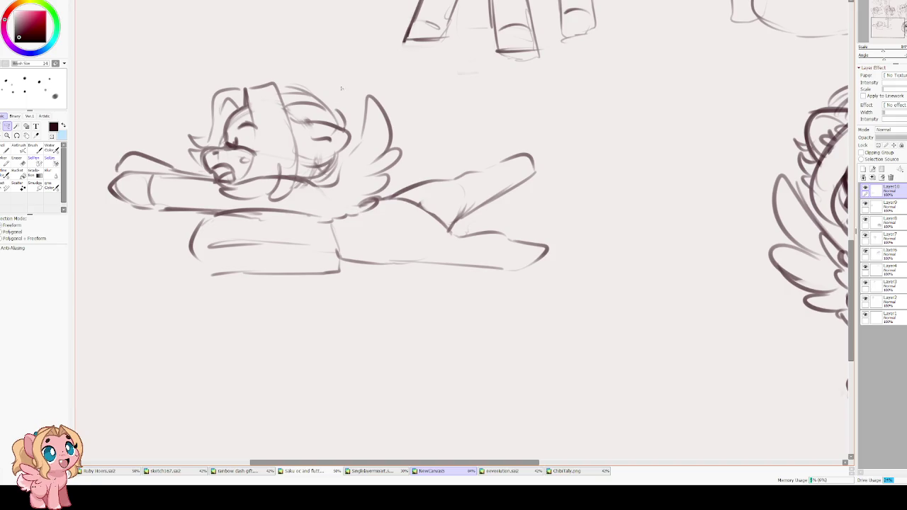
pyautogui.moveTo(388, 83)
pyautogui.mouseDown()
pyautogui.moveTo(349, 131)
pyautogui.moveTo(355, 165)
pyautogui.moveTo(343, 210)
pyautogui.moveTo(330, 216)
pyautogui.moveTo(370, 287)
pyautogui.moveTo(617, 178)
pyautogui.moveTo(418, 67)
pyautogui.moveTo(390, 80)
pyautogui.mouseUp()
# Transform the selected back half slightly rightward, commit it and deselect
pyautogui.hotkey('ctrl', 't')
pyautogui.moveTo(445, 176); pyautogui.dragTo(455, 179)
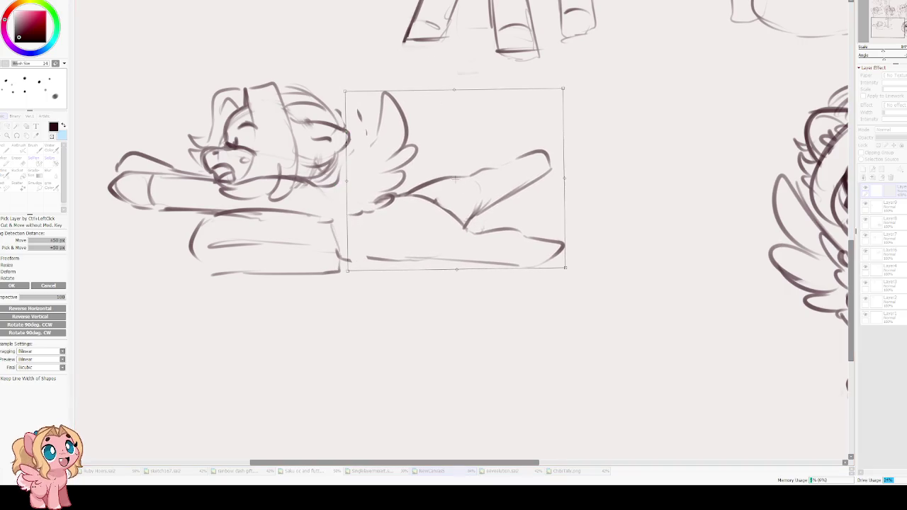
pyautogui.press('Return')
pyautogui.hotkey('ctrl', 'd')
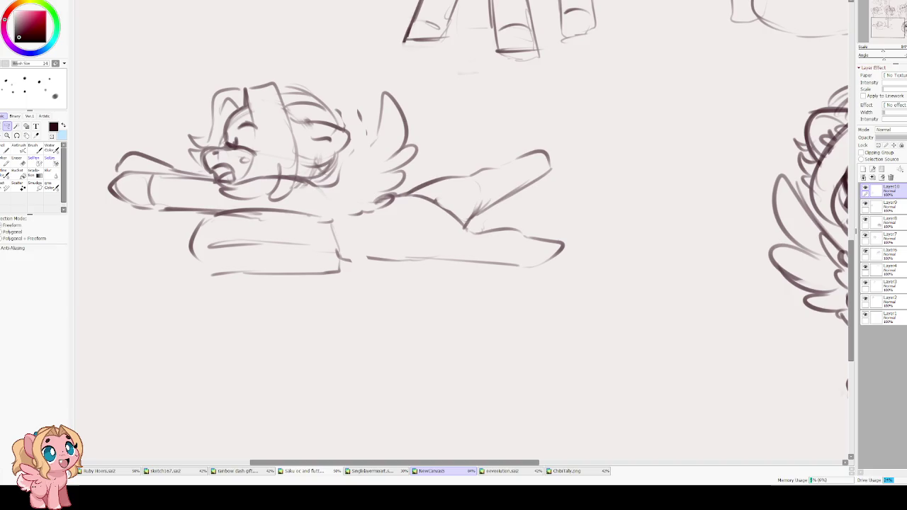
pyautogui.press('b')
pyautogui.press('Delete')
pyautogui.press('Delete')
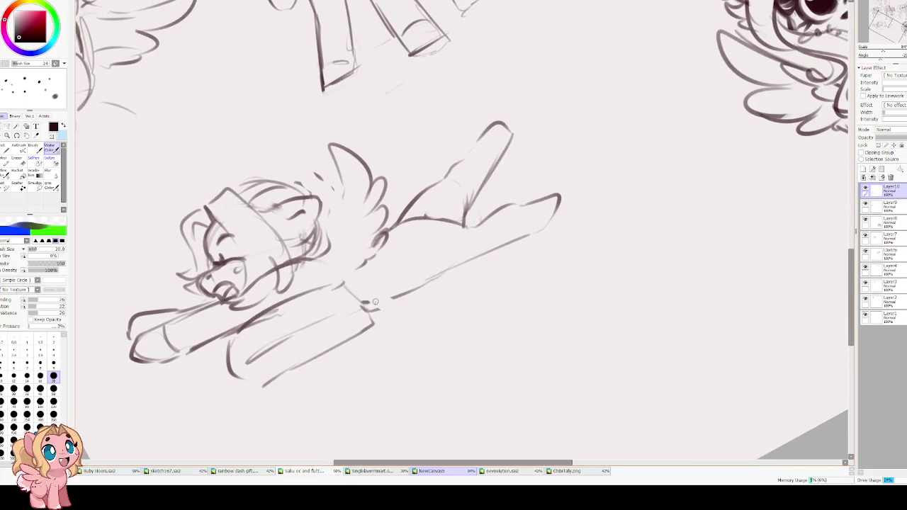
# Draw the back line toward the raised leg plus hoof and lower-leg detail strokes
pyautogui.moveTo(374, 305); pyautogui.dragTo(448, 268)
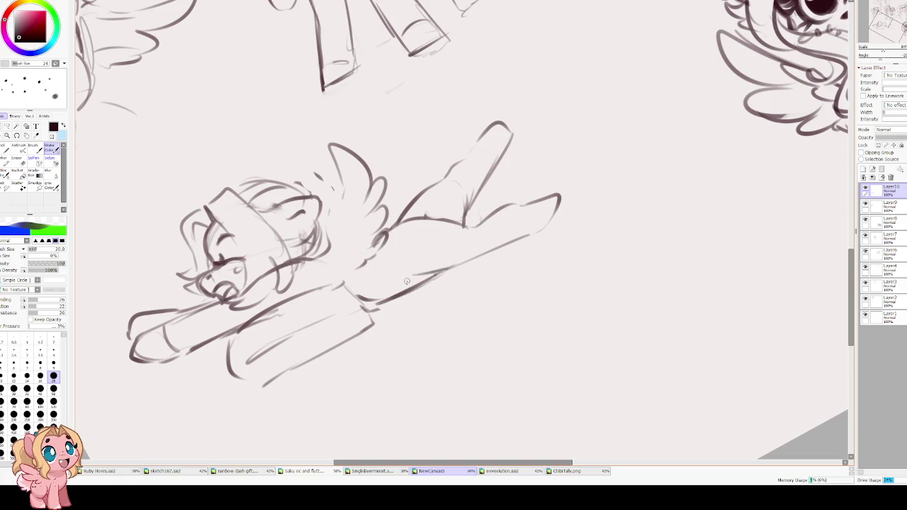
pyautogui.press('e')
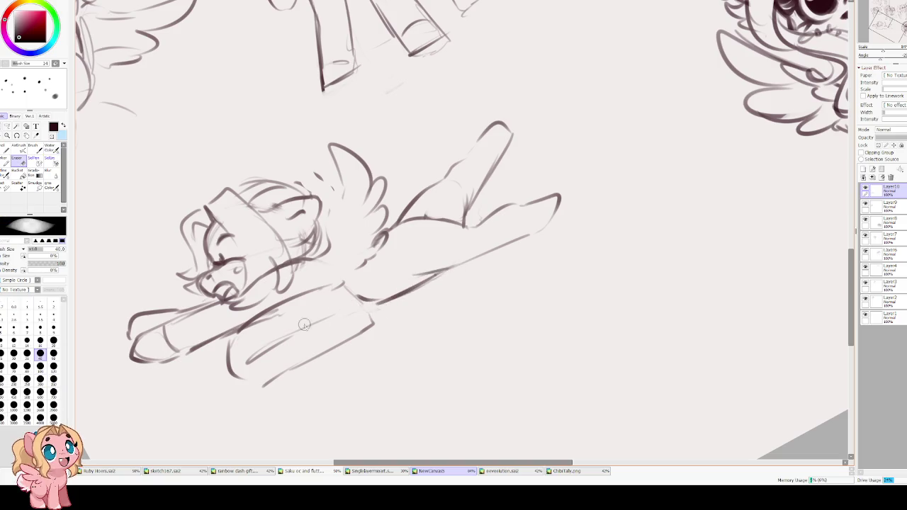
pyautogui.press('b')
pyautogui.moveTo(228, 360)
pyautogui.mouseDown()
pyautogui.moveTo(247, 393)
pyautogui.moveTo(302, 366)
pyautogui.mouseUp()
pyautogui.hotkey('ctrl', 'z')
pyautogui.moveTo(368, 298)
pyautogui.mouseDown()
pyautogui.moveTo(360, 305)
pyautogui.moveTo(376, 329)
pyautogui.moveTo(239, 370)
pyautogui.mouseUp()
pyautogui.moveTo(298, 358); pyautogui.dragTo(361, 310)
# Redraw the curving belly line and the thigh outline, darkening the belly
pyautogui.press('End')
pyautogui.moveTo(298, 261)
pyautogui.mouseDown()
pyautogui.moveTo(349, 275)
pyautogui.moveTo(281, 264)
pyautogui.moveTo(207, 303)
pyautogui.mouseUp()
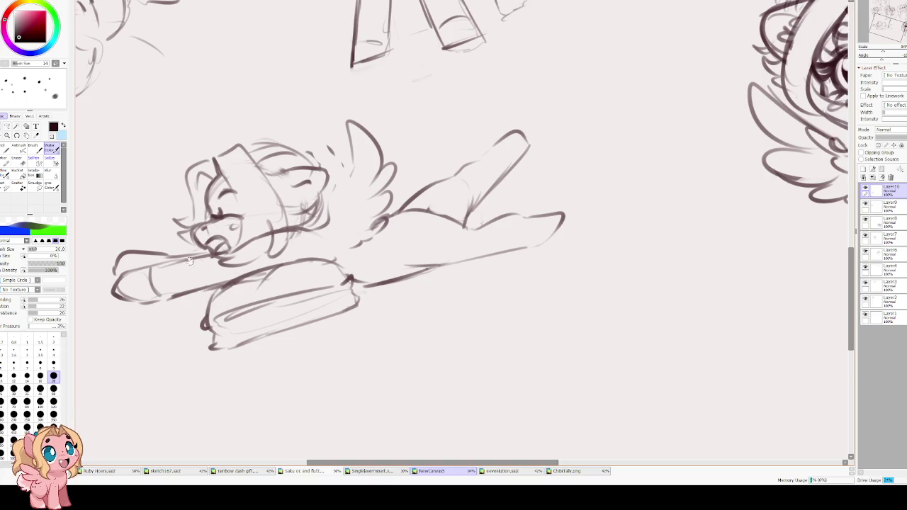
pyautogui.press('Delete')
pyautogui.moveTo(333, 256); pyautogui.dragTo(357, 273)
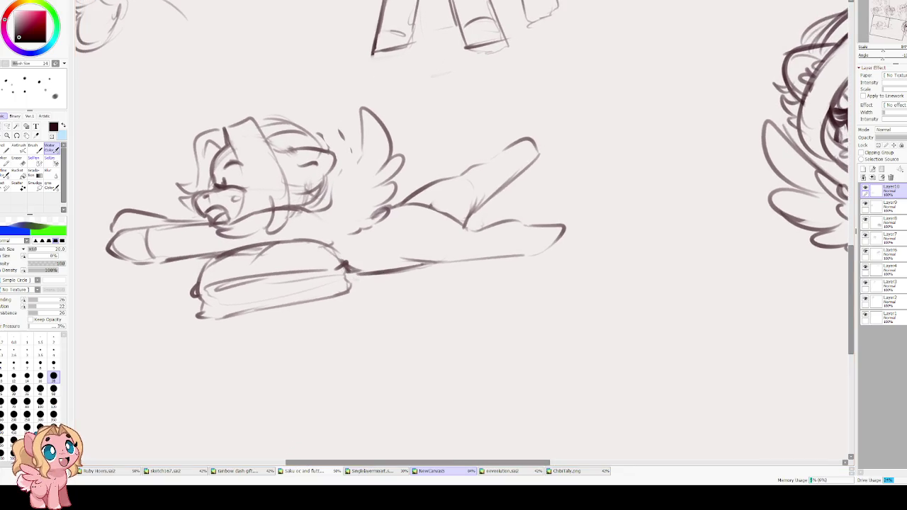
pyautogui.press('h')
pyautogui.moveTo(499, 228); pyautogui.dragTo(423, 279)
pyautogui.moveTo(466, 232)
pyautogui.mouseDown()
pyautogui.moveTo(420, 208)
pyautogui.moveTo(415, 249)
pyautogui.mouseUp()
pyautogui.moveTo(424, 250); pyautogui.dragTo(437, 264)
pyautogui.moveTo(488, 216)
pyautogui.mouseDown()
pyautogui.moveTo(421, 248)
pyautogui.moveTo(465, 281)
pyautogui.moveTo(401, 267)
pyautogui.mouseUp()
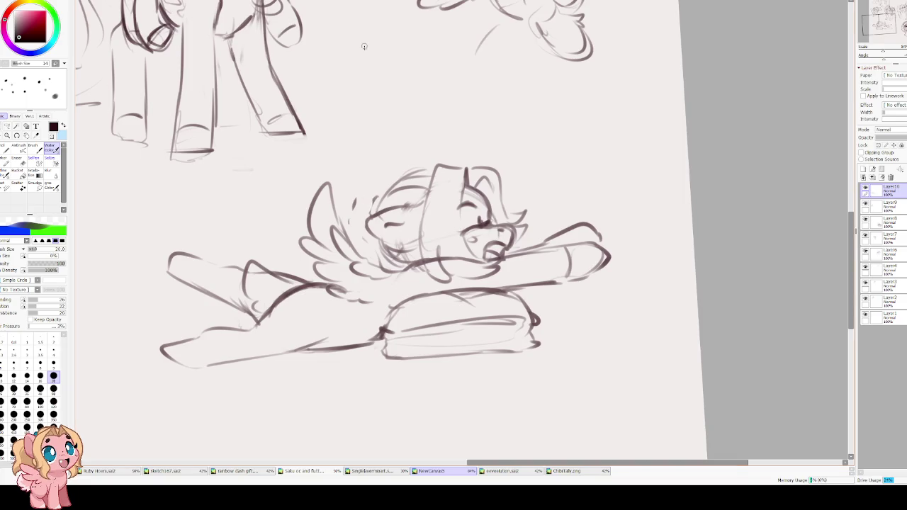
# Sketch the ear outline and short mane strokes at the top of the head
pyautogui.press('e')
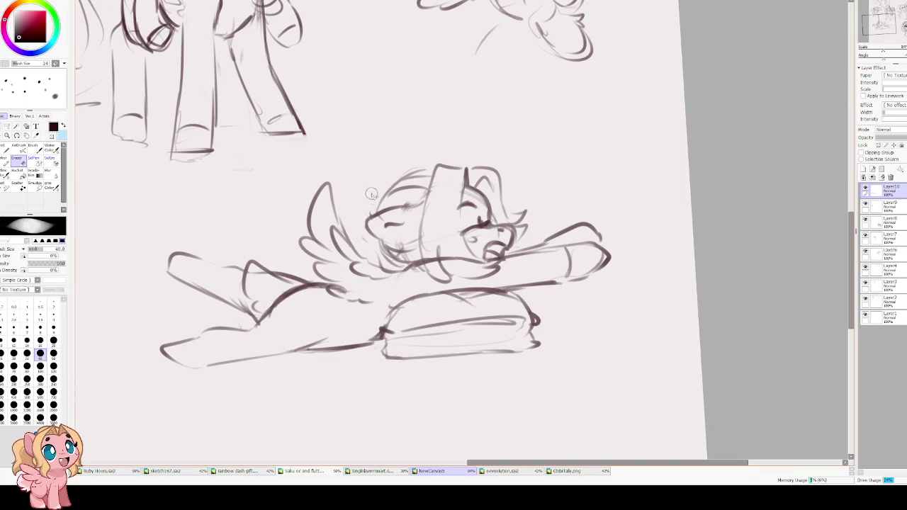
pyautogui.press('b')
pyautogui.moveTo(379, 204); pyautogui.dragTo(426, 173)
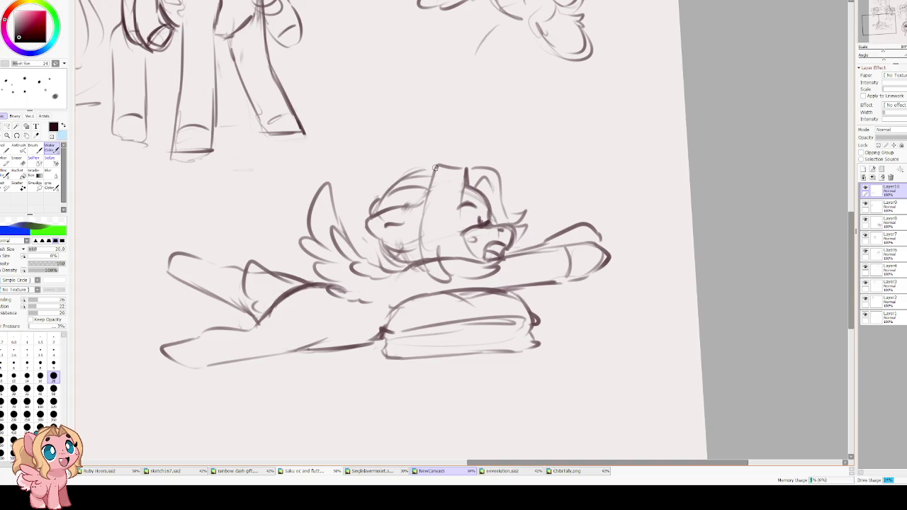
pyautogui.moveTo(377, 200)
pyautogui.mouseDown()
pyautogui.moveTo(358, 191)
pyautogui.moveTo(323, 210)
pyautogui.moveTo(331, 197)
pyautogui.mouseUp()
pyautogui.hotkey('ctrl', 'z')
pyautogui.moveTo(363, 165)
pyautogui.mouseDown()
pyautogui.moveTo(373, 197)
pyautogui.moveTo(353, 196)
pyautogui.mouseUp()
pyautogui.moveTo(359, 180)
pyautogui.mouseDown()
pyautogui.moveTo(322, 187)
pyautogui.moveTo(309, 203)
pyautogui.moveTo(287, 271)
pyautogui.mouseUp()
pyautogui.moveTo(351, 242); pyautogui.dragTo(372, 214)
pyautogui.scroll(-1, 375, 201)
pyautogui.press('h')
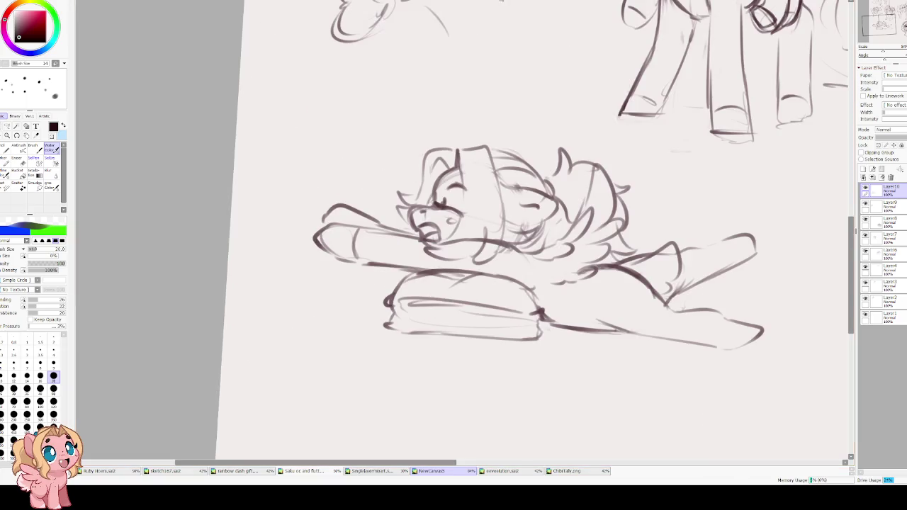
pyautogui.scroll(1, 426, 191)
# Draw the closed eye, darken the belly line and add a hoof on the raised foreleg
pyautogui.moveTo(439, 171); pyautogui.dragTo(451, 220)
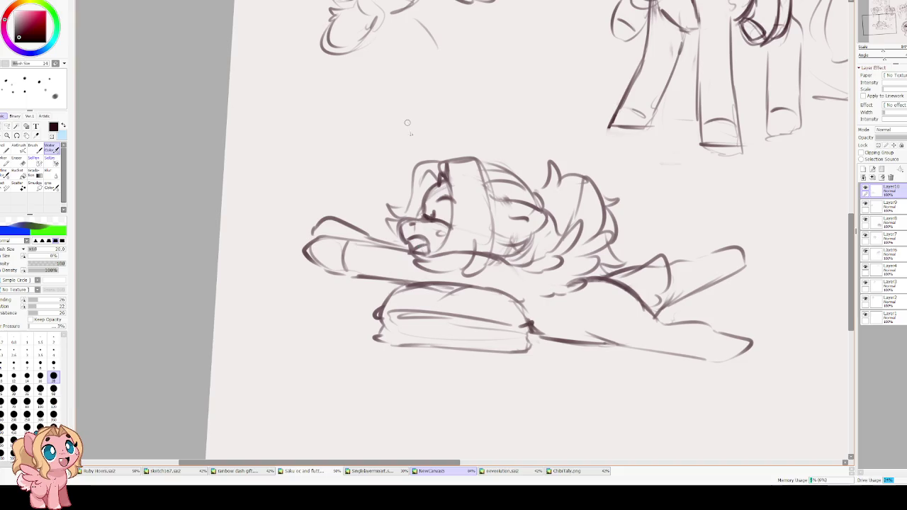
pyautogui.scroll(-3, 425, 227)
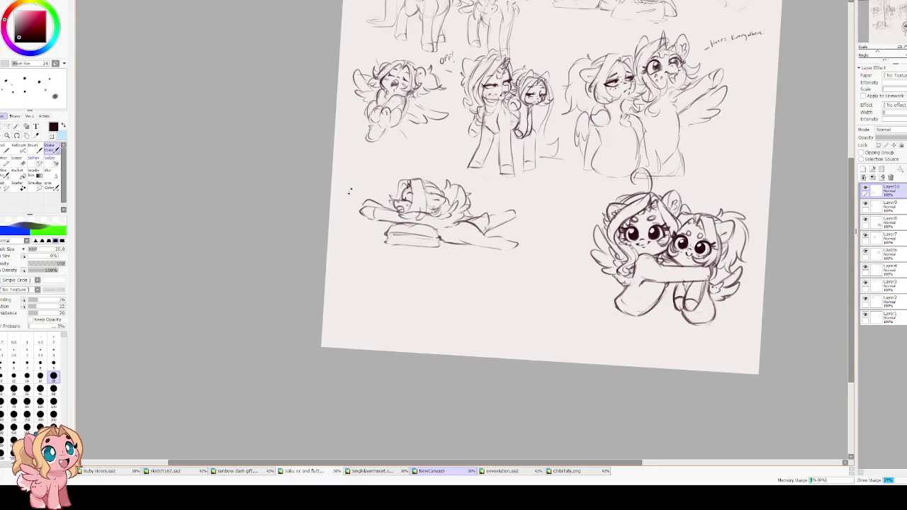
pyautogui.scroll(2, 428, 258)
pyautogui.moveTo(453, 267)
pyautogui.mouseDown()
pyautogui.moveTo(575, 259)
pyautogui.moveTo(574, 268)
pyautogui.moveTo(555, 268)
pyautogui.mouseUp()
pyautogui.hotkey('ctrl', 'z')
pyautogui.hotkey('ctrl', 'z')
pyautogui.moveTo(552, 210)
pyautogui.mouseDown()
pyautogui.moveTo(567, 204)
pyautogui.moveTo(555, 219)
pyautogui.mouseUp()
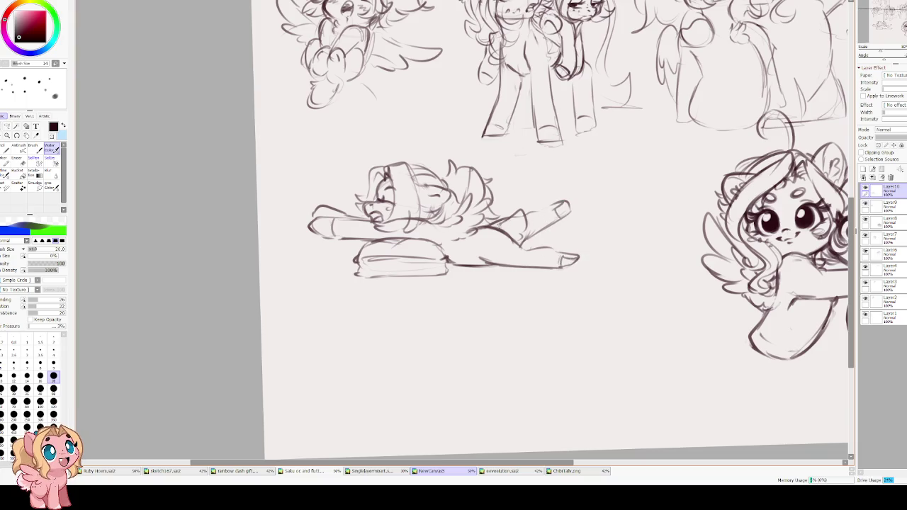
pyautogui.moveTo(500, 225); pyautogui.dragTo(472, 250)
pyautogui.press('e')
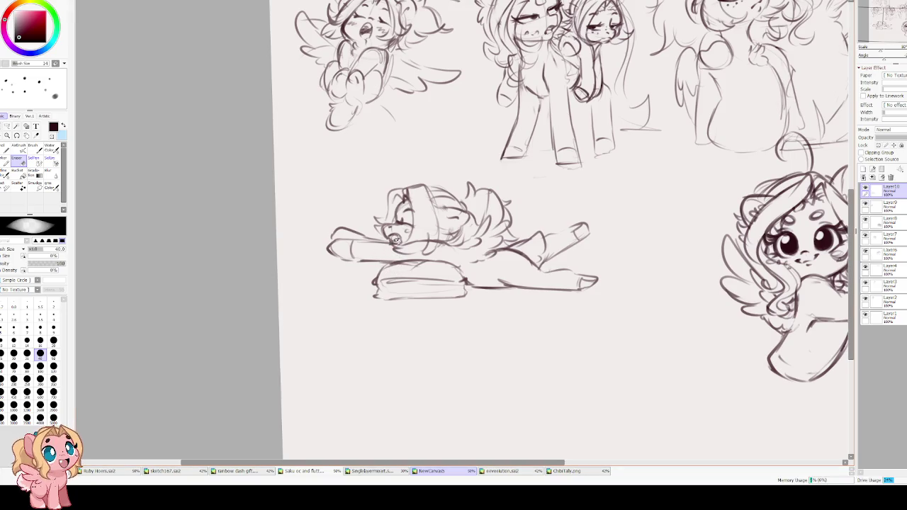
pyautogui.press('c')
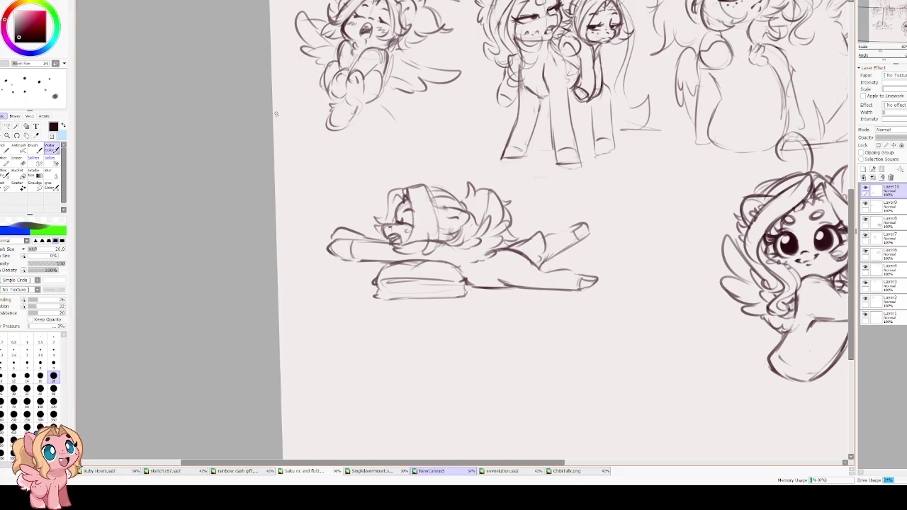
pyautogui.scroll(-4, 335, 178)
# Adjust the sleeping pony sketch's size and tilt slightly and move it up and left
pyautogui.scroll(3, 345, 187)
pyautogui.hotkey('ctrl', 't')
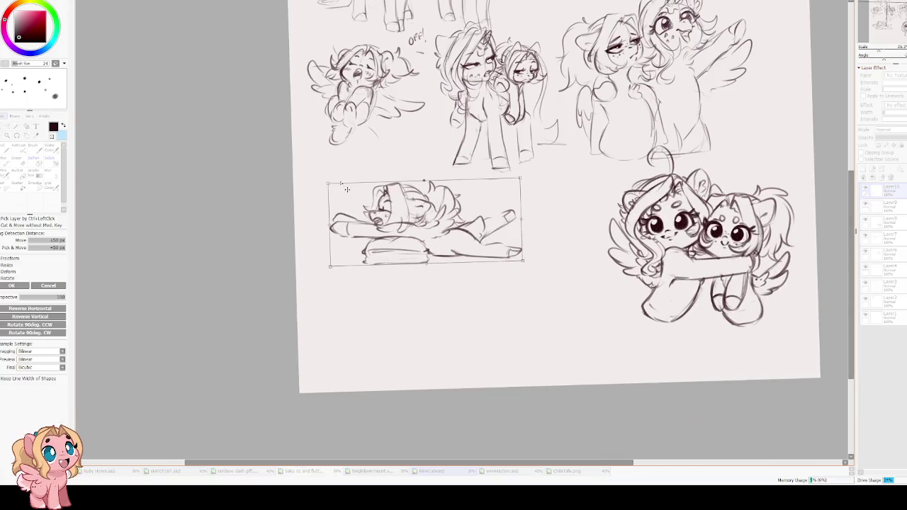
pyautogui.scroll(-3, 433, 164)
pyautogui.scroll(3, 433, 164)
pyautogui.moveTo(465, 262); pyautogui.dragTo(470, 253)
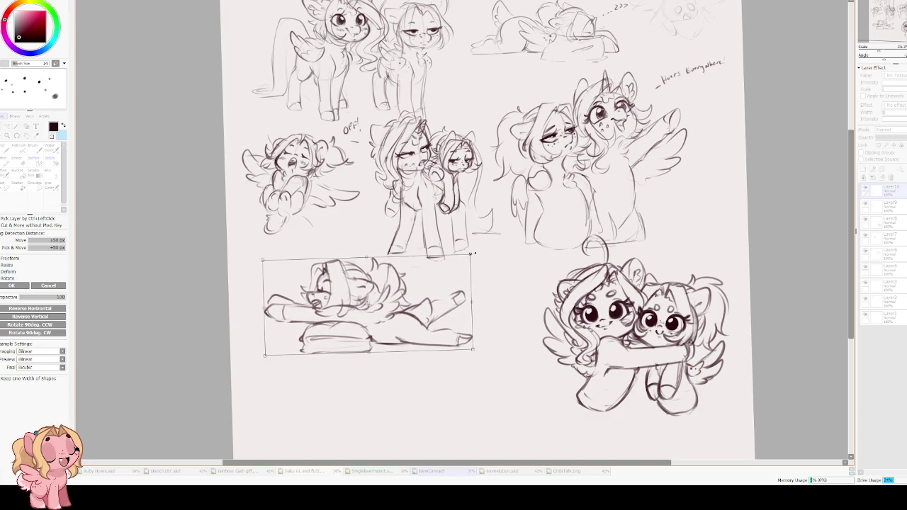
pyautogui.moveTo(399, 275); pyautogui.dragTo(371, 260)
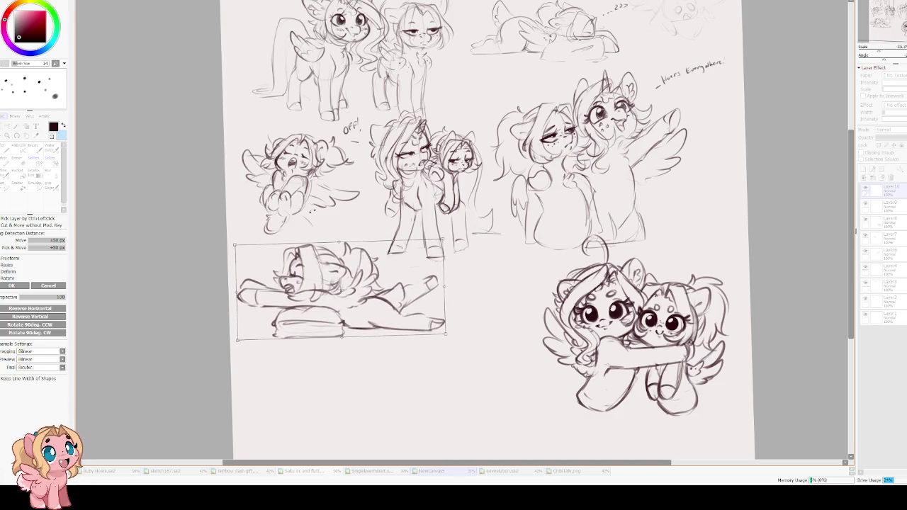
pyautogui.press('Return')
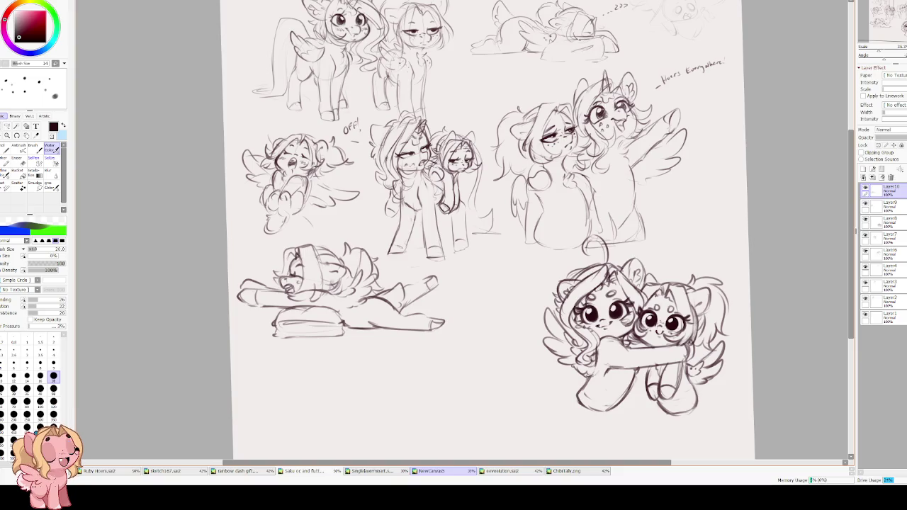
# On a new layer, draw a faint circle in the empty space below the sleeping pony
pyautogui.moveTo(498, 253); pyautogui.dragTo(437, 213)
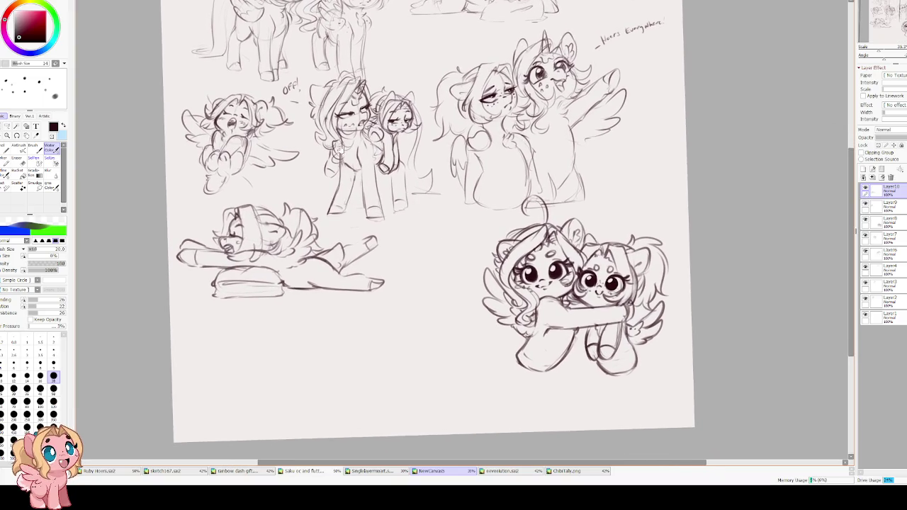
pyautogui.moveTo(382, 227)
pyautogui.mouseDown()
pyautogui.moveTo(381, 207)
pyautogui.moveTo(403, 224)
pyautogui.mouseUp()
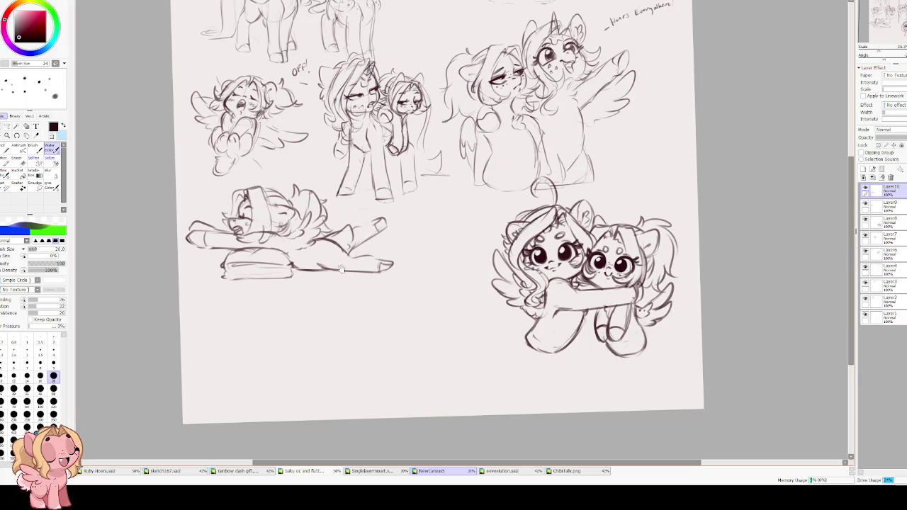
pyautogui.scroll(3, 432, 252)
pyautogui.moveTo(432, 252); pyautogui.dragTo(471, 165)
pyautogui.hotkey('ctrl', 'shift', 'n')
pyautogui.moveTo(360, 197); pyautogui.dragTo(387, 176)
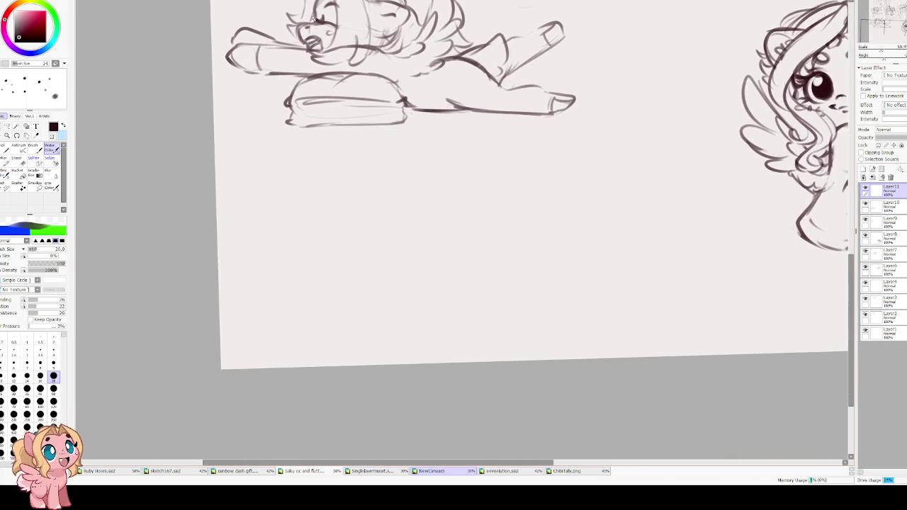
pyautogui.moveTo(328, 234); pyautogui.dragTo(397, 183)
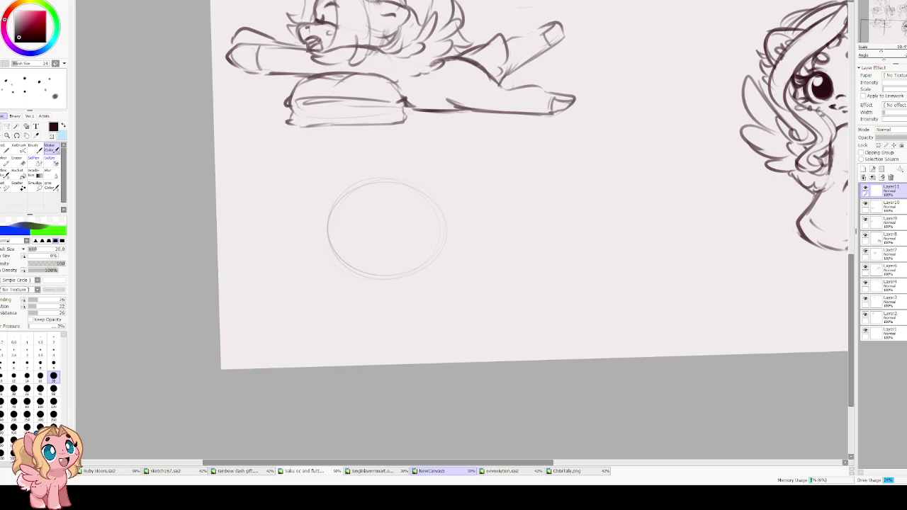
# Scroll the view over the faint guide circle below the sleeping pony
pyautogui.scroll(2, 360, 234)
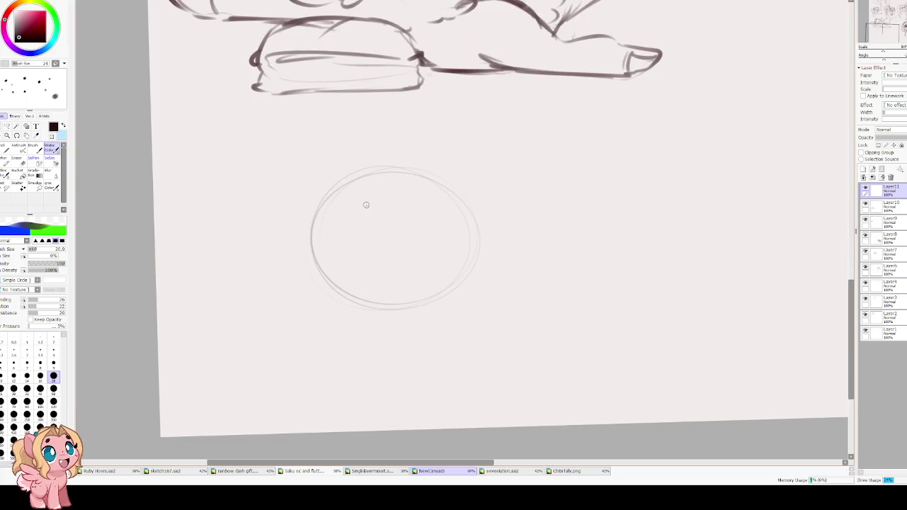
# Move the guide circle to the right and narrow it slightly, discarding a stray curve
pyautogui.moveTo(328, 216)
pyautogui.mouseDown()
pyautogui.moveTo(418, 245)
pyautogui.moveTo(266, 253)
pyautogui.mouseUp()
pyautogui.hotkey('ctrl', 'z')
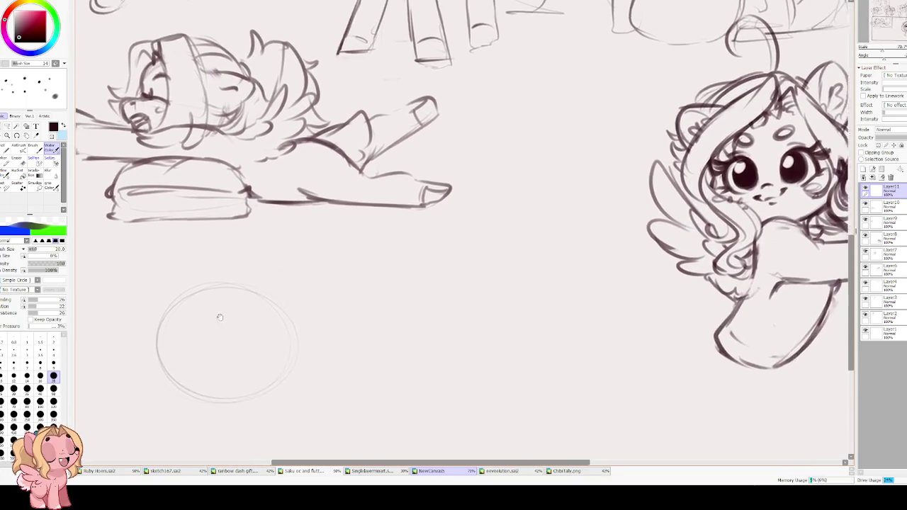
pyautogui.hotkey('ctrl', 't')
pyautogui.moveTo(268, 265); pyautogui.dragTo(361, 267)
pyautogui.moveTo(445, 209); pyautogui.dragTo(428, 214)
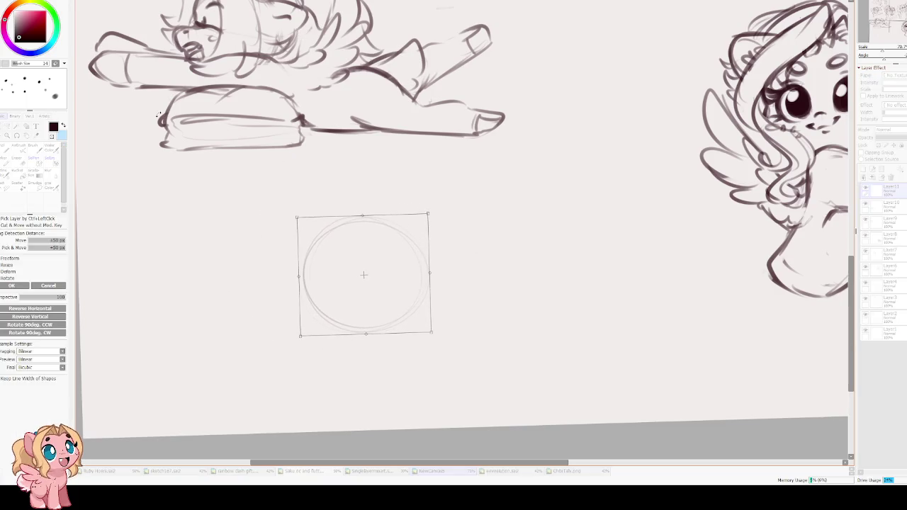
pyautogui.press('Return')
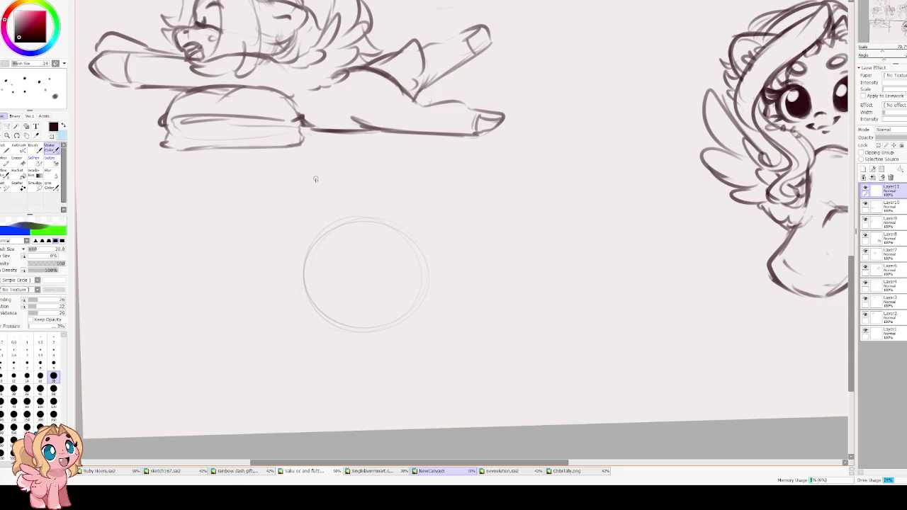
# Find the lying pony's layer by toggling its visibility, and make it the active layer
pyautogui.scroll(-2, 336, 192)
pyautogui.scroll(-2, 340, 187)
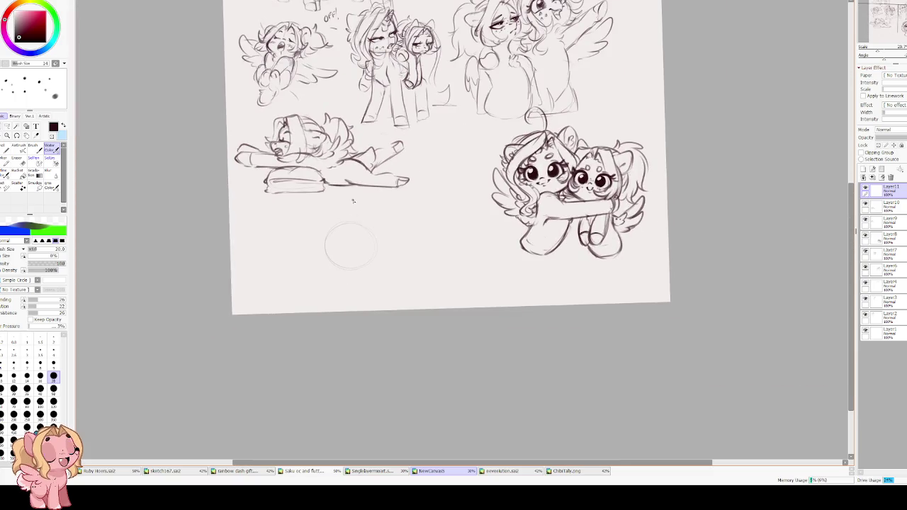
pyautogui.moveTo(355, 152); pyautogui.dragTo(356, 274)
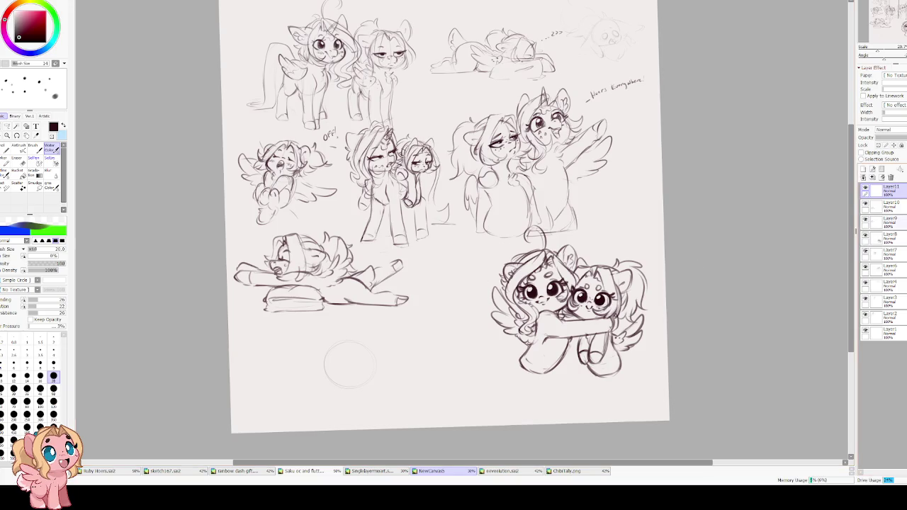
pyautogui.click(865, 204)
pyautogui.click(865, 204)
pyautogui.click(888, 206)
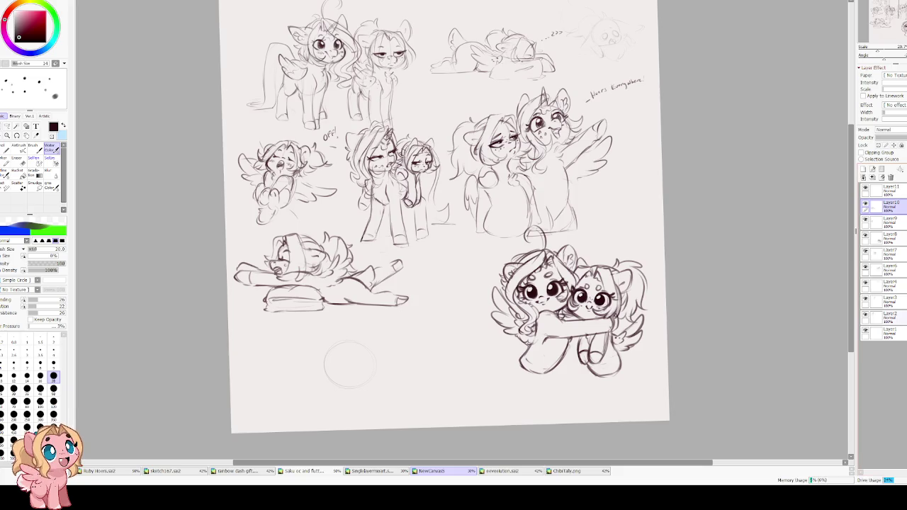
pyautogui.hotkey('ctrl', 't')
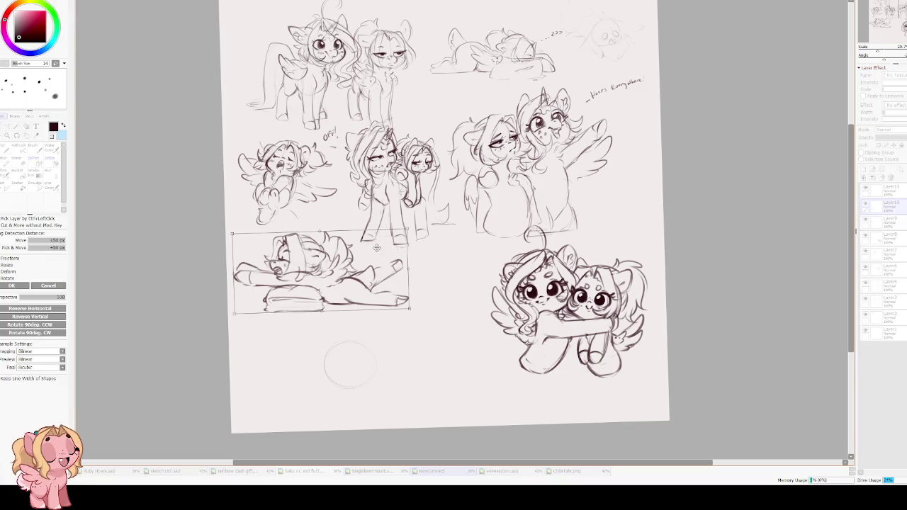
# Shrink the lying pony on the cushion and place it mid-page above the middle ponies
pyautogui.moveTo(409, 233); pyautogui.dragTo(356, 254)
pyautogui.moveTo(295, 283); pyautogui.dragTo(498, 205)
pyautogui.scroll(3, 489, 212)
pyautogui.moveTo(484, 316); pyautogui.dragTo(611, 329)
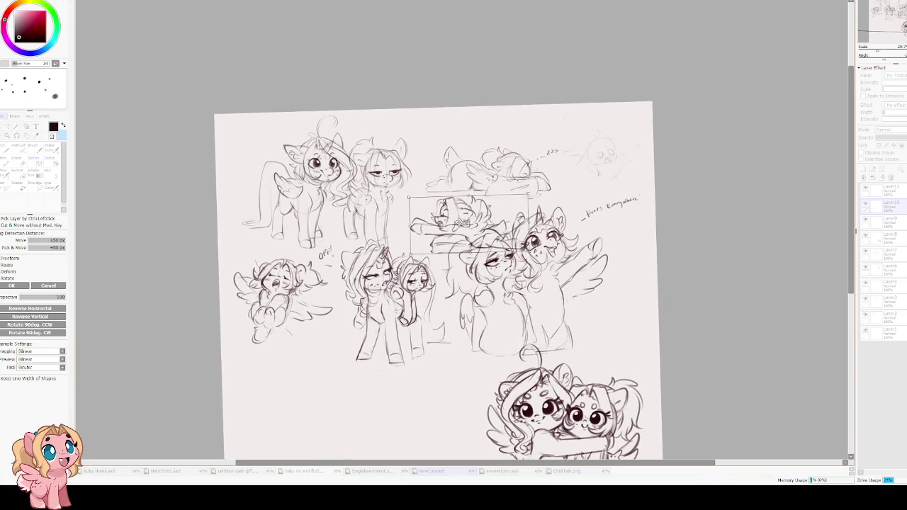
pyautogui.moveTo(674, 301)
pyautogui.mouseDown()
pyautogui.moveTo(658, 307)
pyautogui.moveTo(459, 190)
pyautogui.mouseUp()
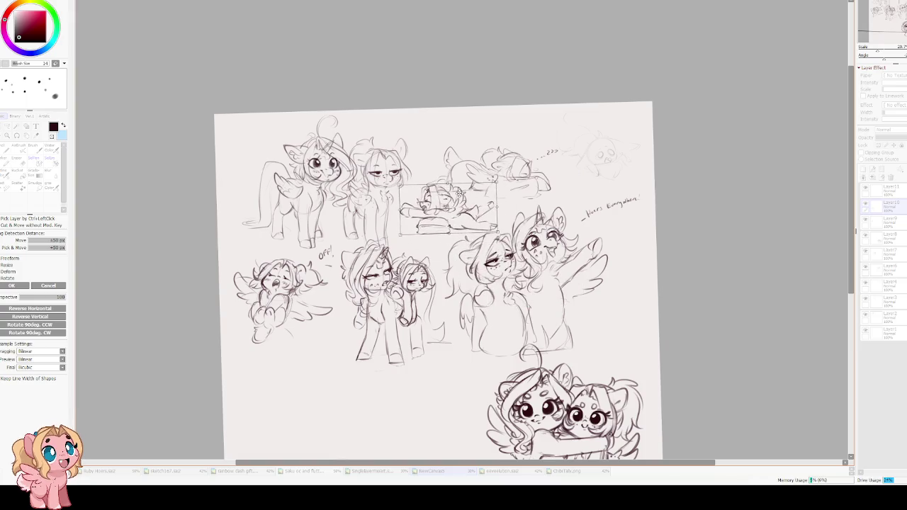
pyautogui.press('Return')
pyautogui.scroll(1, 796, 233)
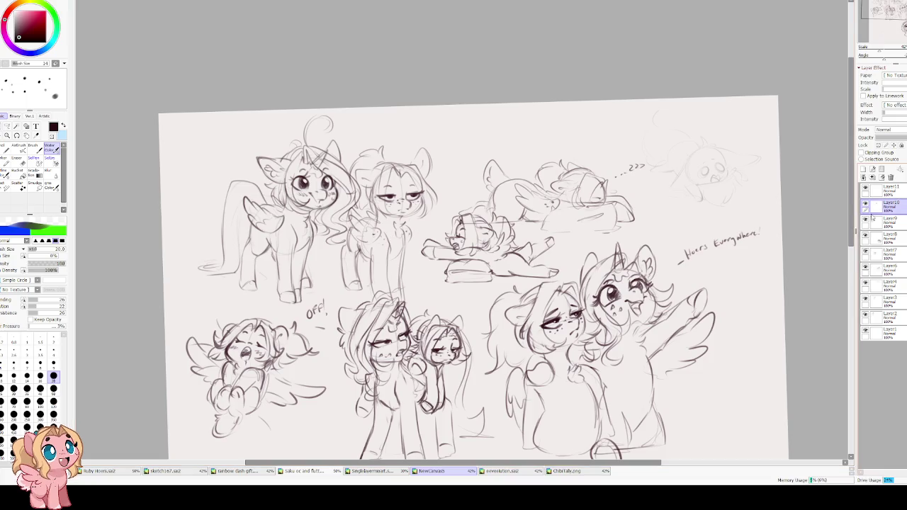
# Locate the hugging ponies' layer with its visibility toggle and make it active
pyautogui.click(865, 268)
pyautogui.click(865, 268)
pyautogui.click(865, 267)
pyautogui.click(865, 268)
pyautogui.click(886, 270)
pyautogui.hotkey('ctrl', 't')
# Scale the hugging pony pair down toward its lower-left corner, then select the guide circle's layer
pyautogui.moveTo(707, 243)
pyautogui.mouseDown()
pyautogui.moveTo(630, 304)
pyautogui.moveTo(686, 273)
pyautogui.mouseUp()
pyautogui.press('Return')
pyautogui.moveTo(585, 348)
pyautogui.mouseDown()
pyautogui.moveTo(565, 268)
pyautogui.moveTo(469, 180)
pyautogui.mouseUp()
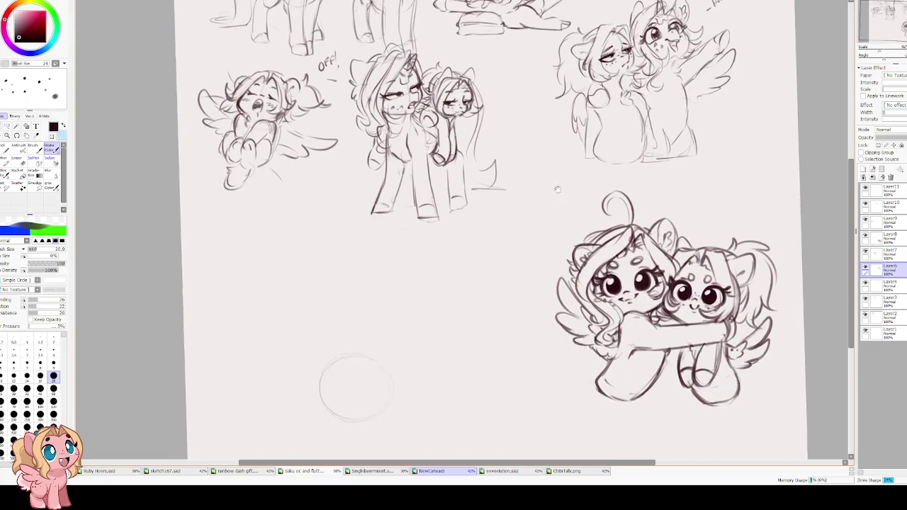
pyautogui.scroll(1, 469, 180)
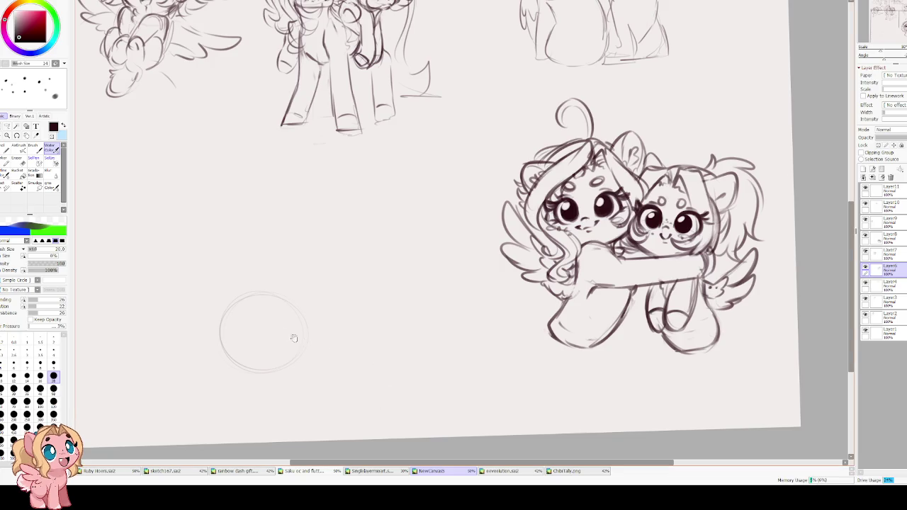
pyautogui.hscroll(-5, 314, 334)
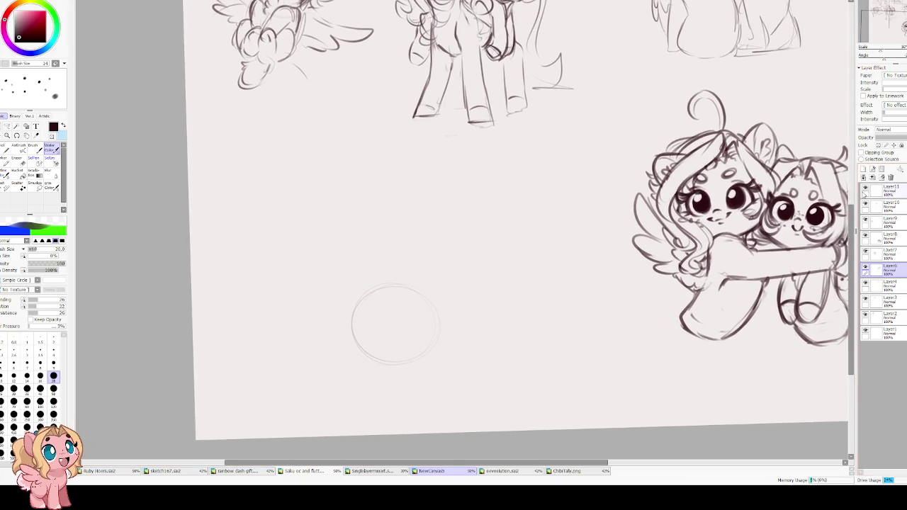
pyautogui.click(890, 192)
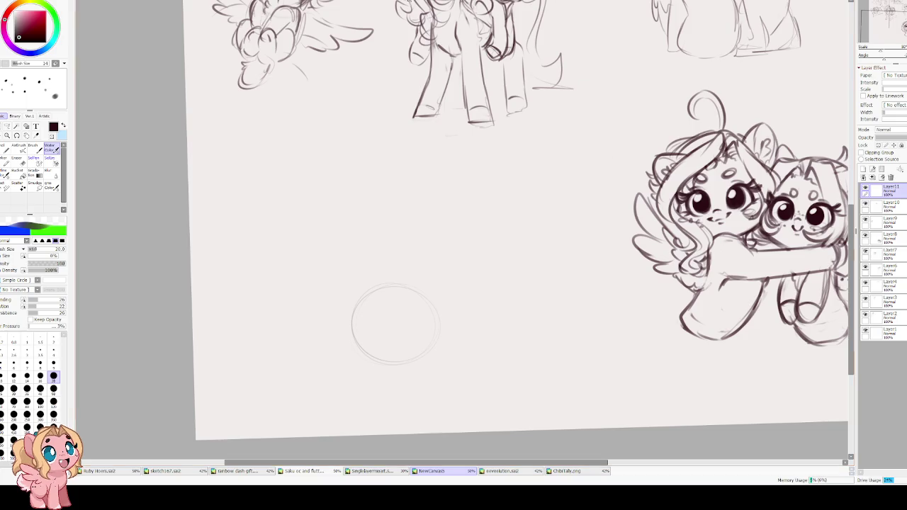
# Move the guide circle up and to the left
pyautogui.hotkey('ctrl', 't')
pyautogui.moveTo(360, 294); pyautogui.dragTo(292, 219)
pyautogui.press('Return')
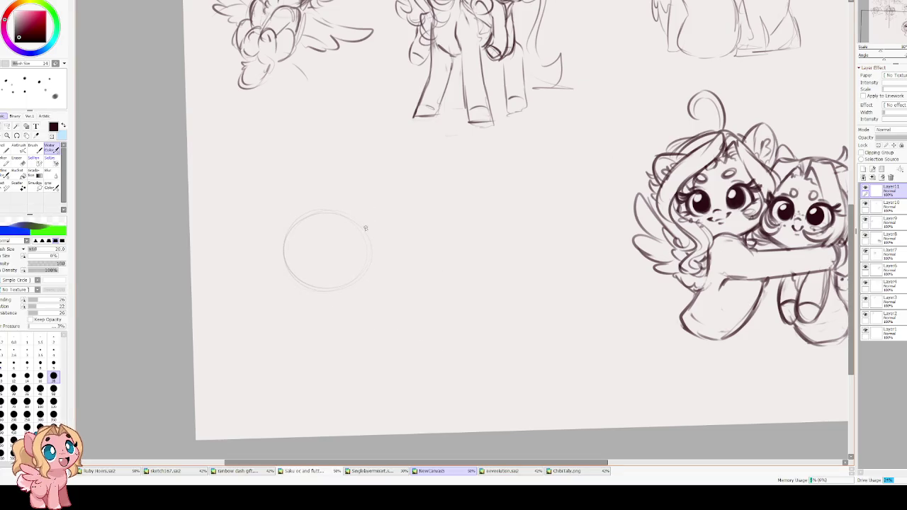
# Draw crossing horizontal and vertical guide lines inside the circle
pyautogui.moveTo(297, 249); pyautogui.dragTo(354, 252)
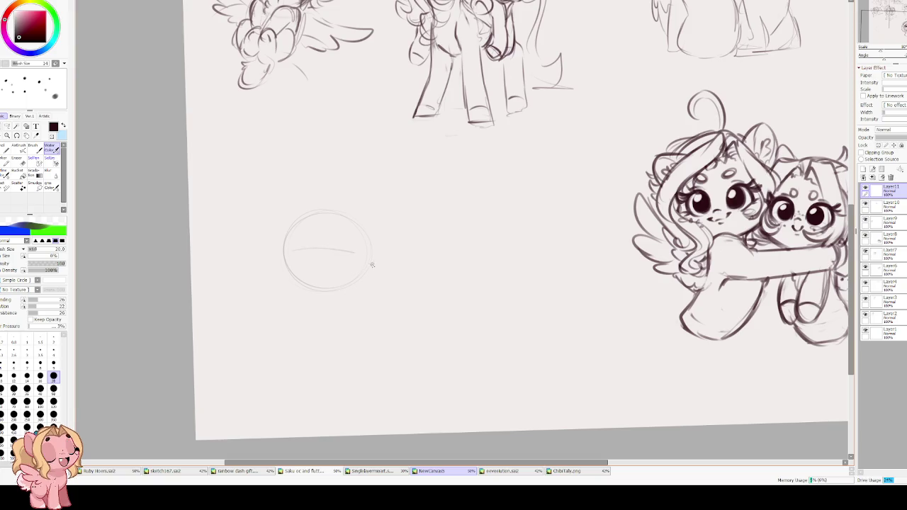
pyautogui.moveTo(317, 222); pyautogui.dragTo(315, 284)
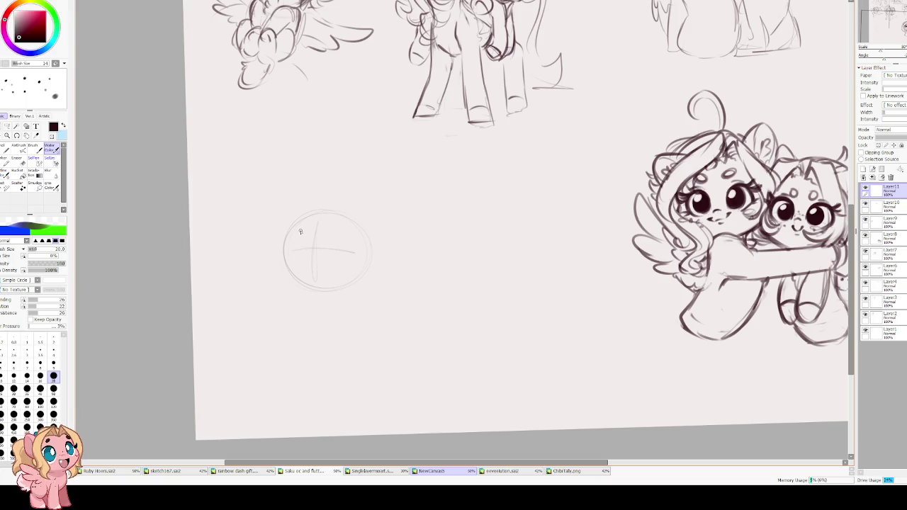
pyautogui.scroll(2, 299, 231)
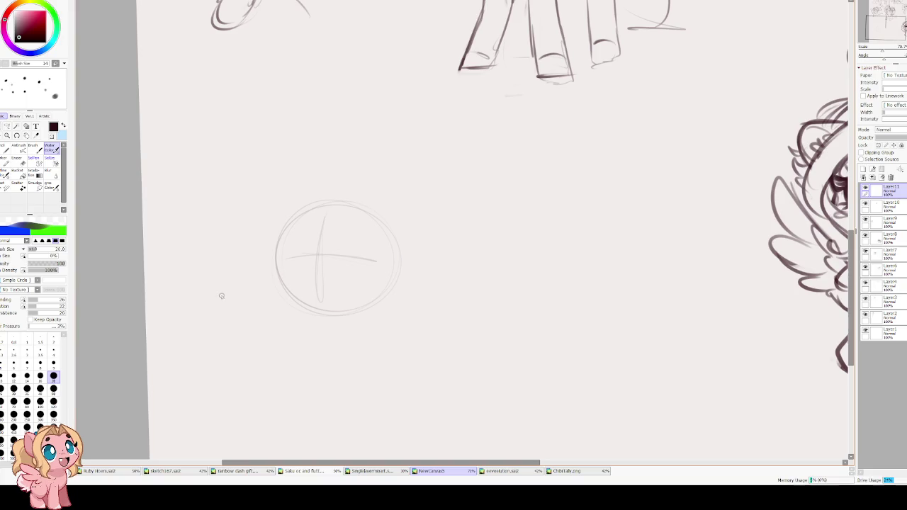
# Draw two closed eyes along the circle's horizontal guide, redoing missed strokes
pyautogui.scroll(3, 261, 289)
pyautogui.moveTo(273, 220); pyautogui.dragTo(271, 266)
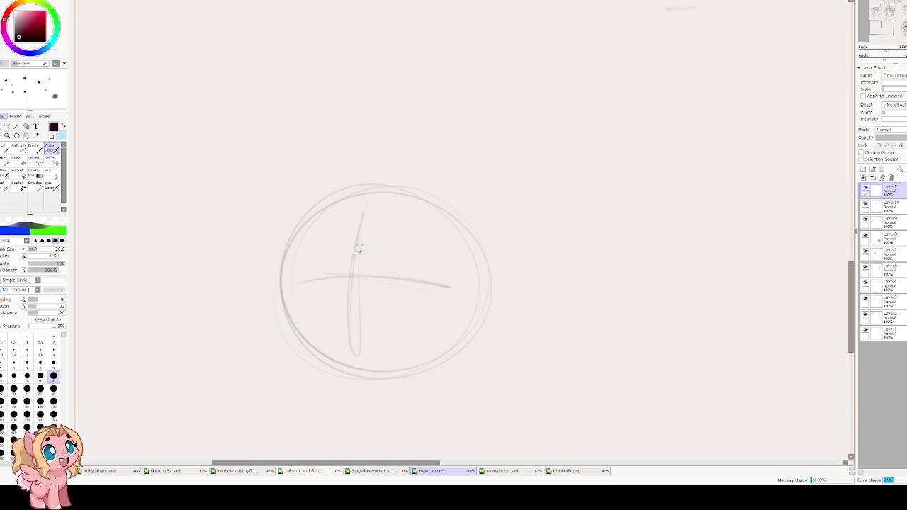
pyautogui.moveTo(397, 249); pyautogui.dragTo(423, 258)
pyautogui.hotkey('ctrl', 'z')
pyautogui.moveTo(370, 277)
pyautogui.mouseDown()
pyautogui.moveTo(422, 288)
pyautogui.moveTo(408, 272)
pyautogui.moveTo(429, 274)
pyautogui.mouseUp()
pyautogui.moveTo(326, 277)
pyautogui.mouseDown()
pyautogui.moveTo(295, 282)
pyautogui.moveTo(305, 285)
pyautogui.moveTo(308, 267)
pyautogui.moveTo(309, 280)
pyautogui.mouseUp()
pyautogui.hotkey('ctrl', 'z')
pyautogui.moveTo(415, 278); pyautogui.dragTo(381, 281)
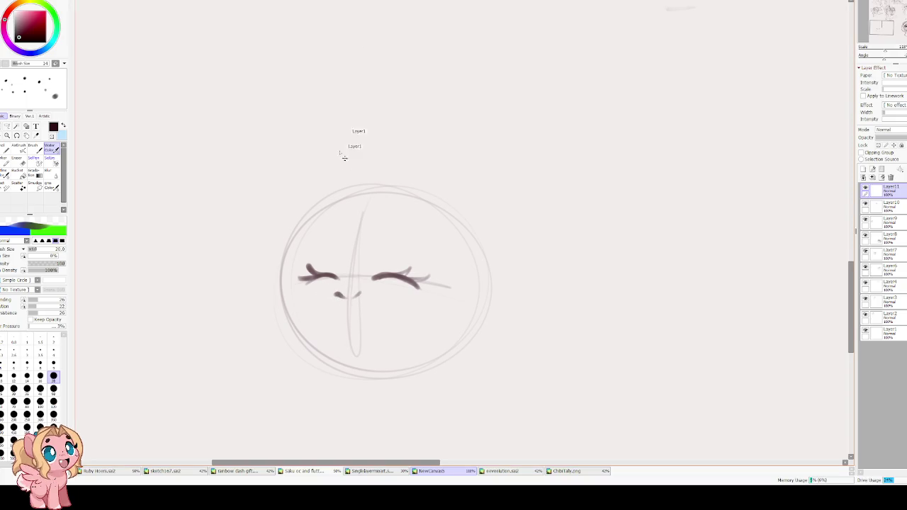
# Sketch the upper-left curve of the head outline, discarding extra strokes
pyautogui.moveTo(323, 204)
pyautogui.mouseDown()
pyautogui.moveTo(292, 257)
pyautogui.moveTo(293, 275)
pyautogui.mouseUp()
pyautogui.hotkey('ctrl', 'z')
pyautogui.moveTo(347, 191)
pyautogui.mouseDown()
pyautogui.moveTo(289, 255)
pyautogui.moveTo(322, 329)
pyautogui.mouseUp()
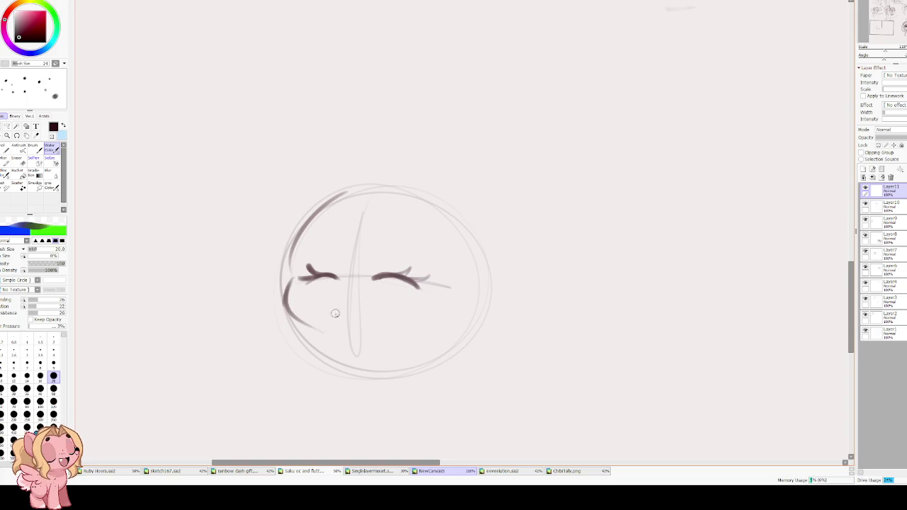
pyautogui.moveTo(327, 205); pyautogui.dragTo(370, 186)
pyautogui.hotkey('ctrl', 'z')
pyautogui.hotkey('ctrl', 'z')
pyautogui.hotkey('ctrl', 'z')
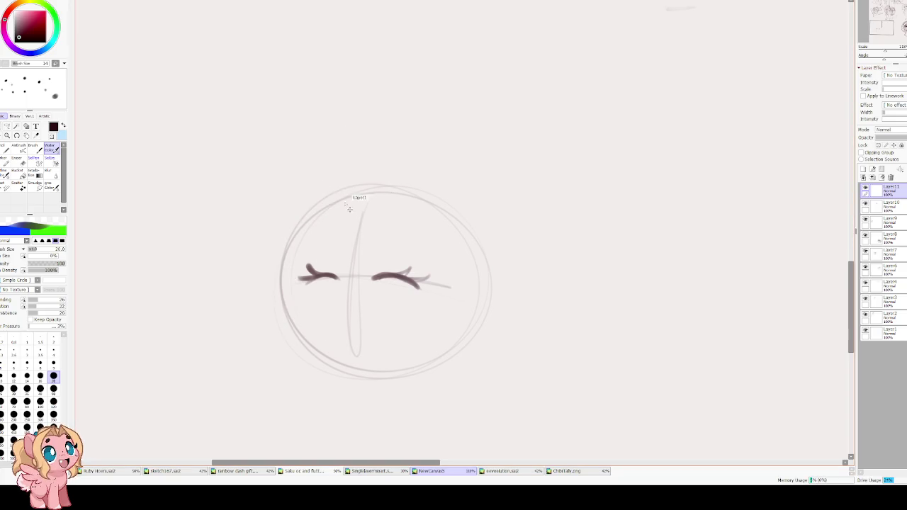
# Lasso the right closed eye and begin transforming it
pyautogui.click(7, 127)
pyautogui.moveTo(298, 248); pyautogui.dragTo(270, 188)
pyautogui.moveTo(386, 192); pyautogui.dragTo(395, 196)
pyautogui.hotkey('ctrl', 't')
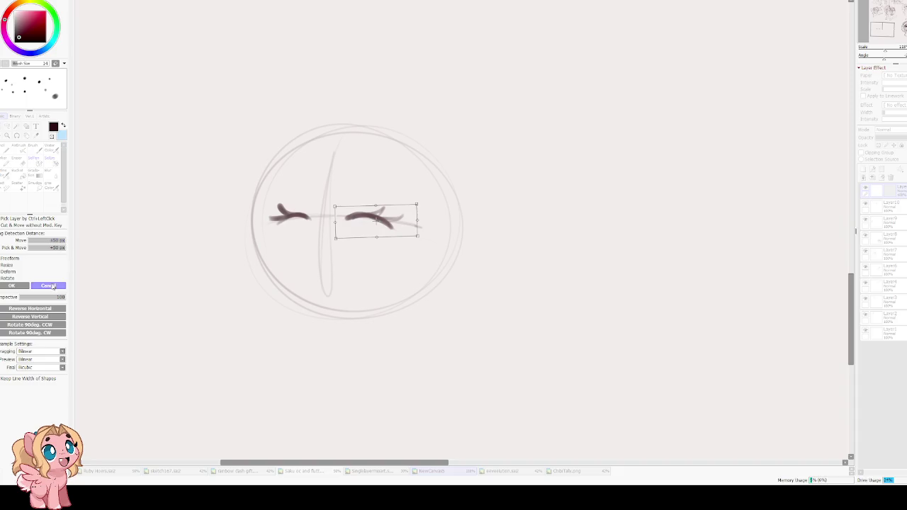
# Nudge the right eye slightly right and down, deselect, and return to Water Color brush size 14
pyautogui.click(46, 285)
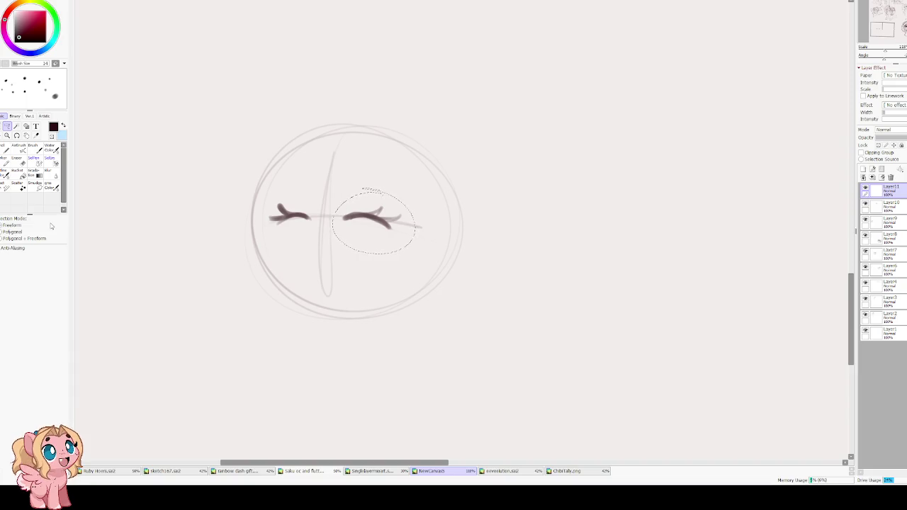
pyautogui.hotkey('ctrl', 't')
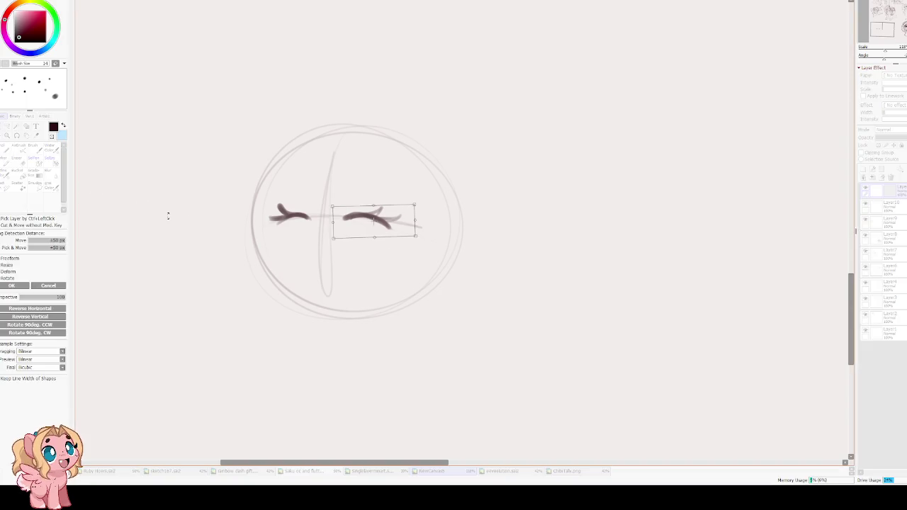
pyautogui.moveTo(365, 216); pyautogui.dragTo(369, 217)
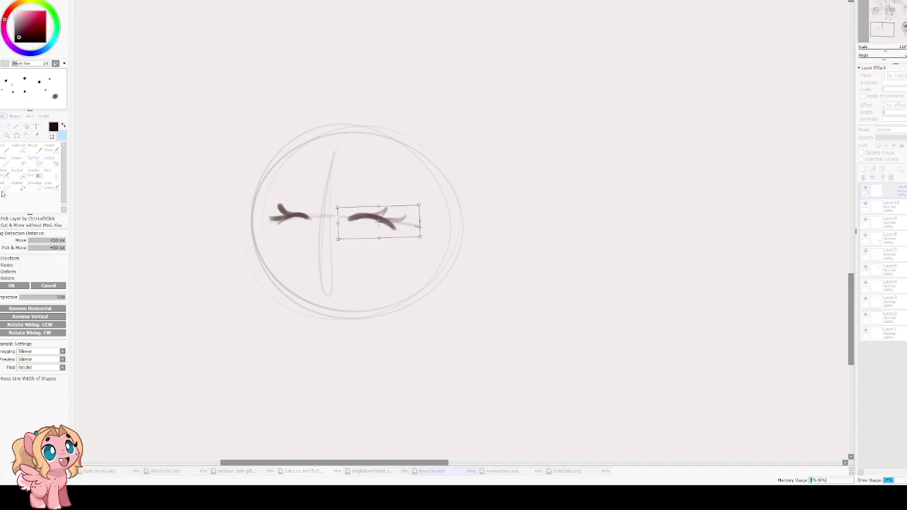
pyautogui.click(6, 126)
pyautogui.hotkey('ctrl', 'd')
pyautogui.click(50, 149)
pyautogui.press('[')
pyautogui.press('[')
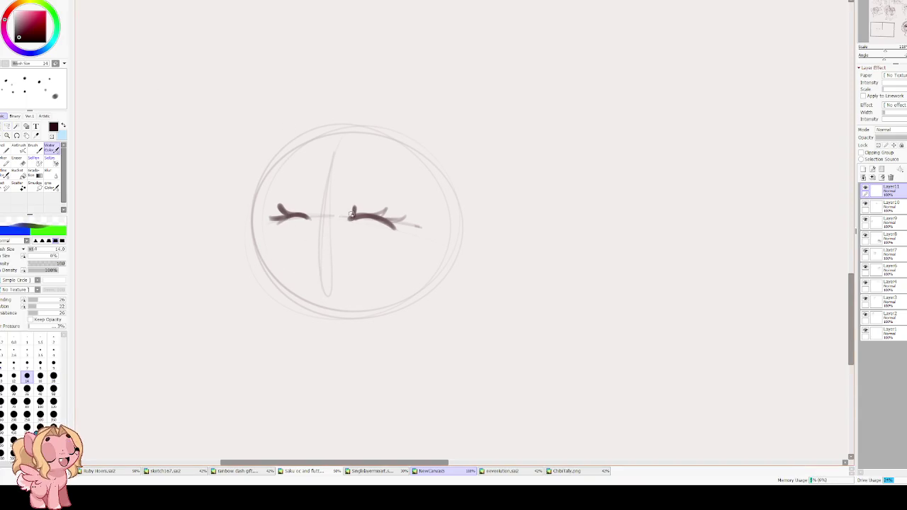
# Try brow arcs above both closed eyes, undoing them
pyautogui.moveTo(363, 183); pyautogui.dragTo(389, 182)
pyautogui.moveTo(287, 184)
pyautogui.mouseDown()
pyautogui.moveTo(390, 182)
pyautogui.moveTo(319, 173)
pyautogui.moveTo(275, 224)
pyautogui.mouseUp()
pyautogui.hotkey('ctrl', 'z')
pyautogui.hotkey('ctrl', 'z')
pyautogui.hotkey('ctrl', 'z')
# Trace the cheek, jaw and head-top curves over the circle and darken the face's left edge
pyautogui.moveTo(289, 153)
pyautogui.mouseDown()
pyautogui.moveTo(268, 221)
pyautogui.moveTo(332, 289)
pyautogui.mouseUp()
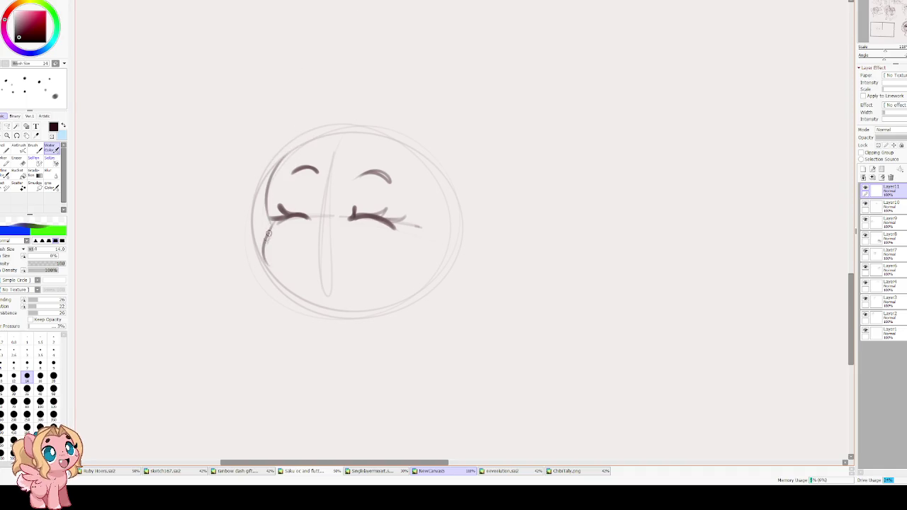
pyautogui.moveTo(297, 152)
pyautogui.mouseDown()
pyautogui.moveTo(403, 146)
pyautogui.moveTo(451, 244)
pyautogui.moveTo(393, 287)
pyautogui.mouseUp()
pyautogui.hotkey('ctrl', 'z')
pyautogui.moveTo(436, 227)
pyautogui.mouseDown()
pyautogui.moveTo(354, 281)
pyautogui.moveTo(423, 255)
pyautogui.mouseUp()
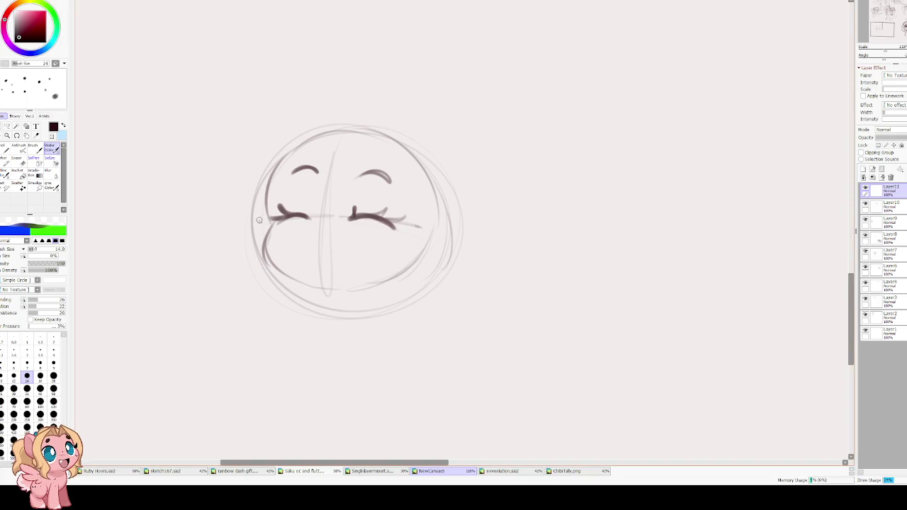
pyautogui.moveTo(260, 220); pyautogui.dragTo(277, 246)
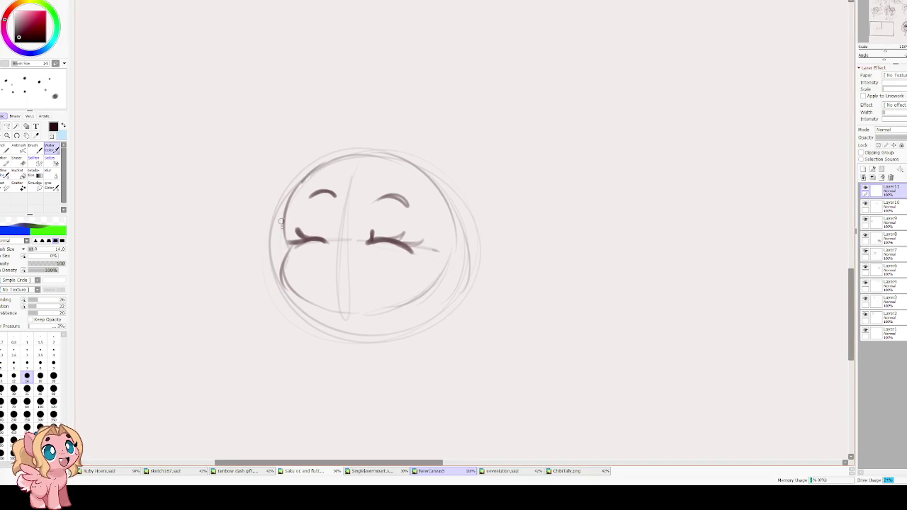
pyautogui.moveTo(301, 180); pyautogui.dragTo(286, 249)
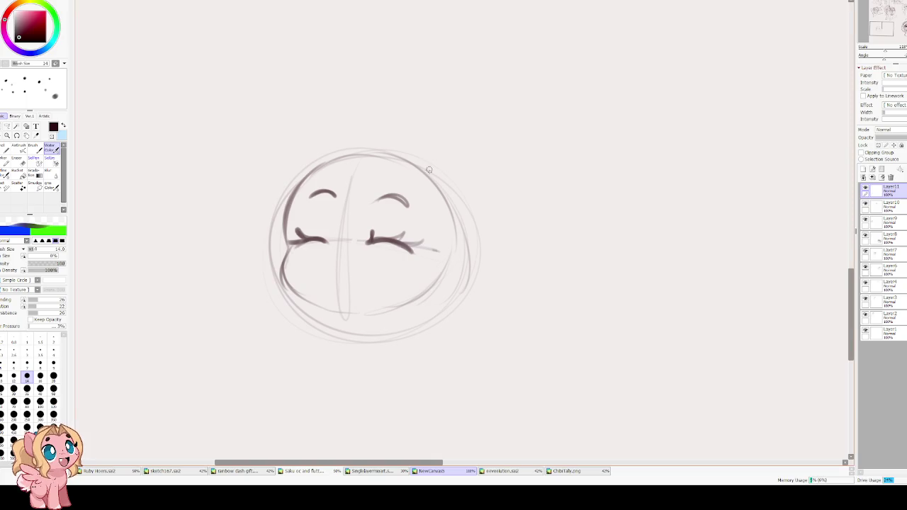
# Draw a small joined mouth below the eyes and darken the head's top and right outline
pyautogui.scroll(1, 381, 275)
pyautogui.scroll(1, 381, 276)
pyautogui.scroll(1, 381, 275)
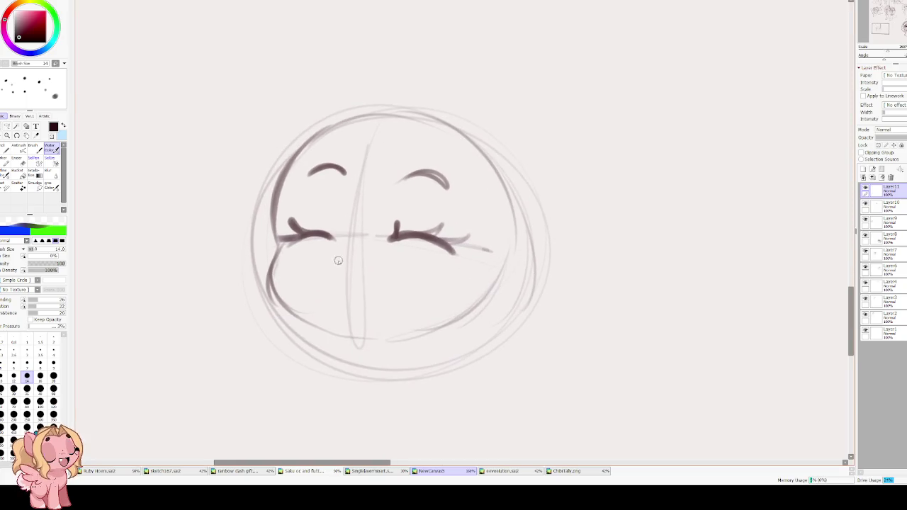
pyautogui.moveTo(325, 260); pyautogui.dragTo(392, 258)
pyautogui.hotkey('ctrl', 'z')
pyautogui.hotkey('ctrl', 'z')
pyautogui.hotkey('ctrl', 'z')
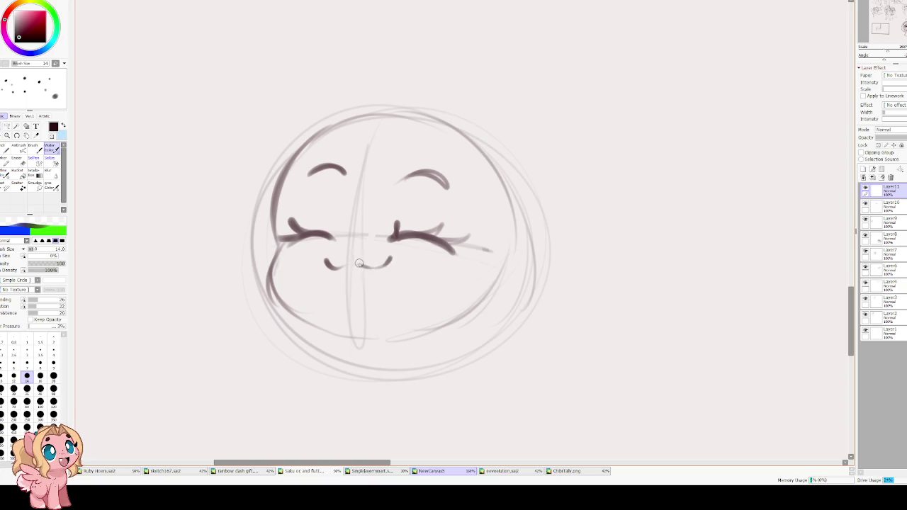
pyautogui.moveTo(340, 267); pyautogui.dragTo(360, 266)
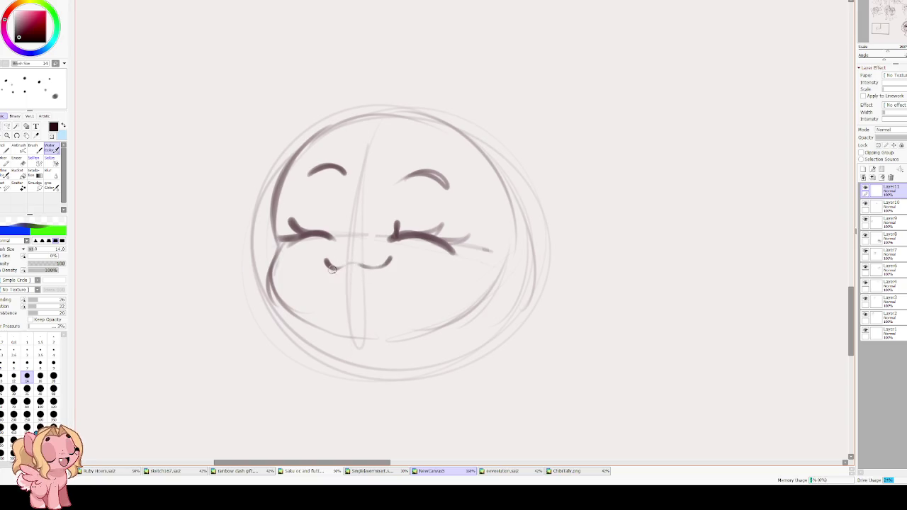
pyautogui.moveTo(329, 129); pyautogui.dragTo(438, 326)
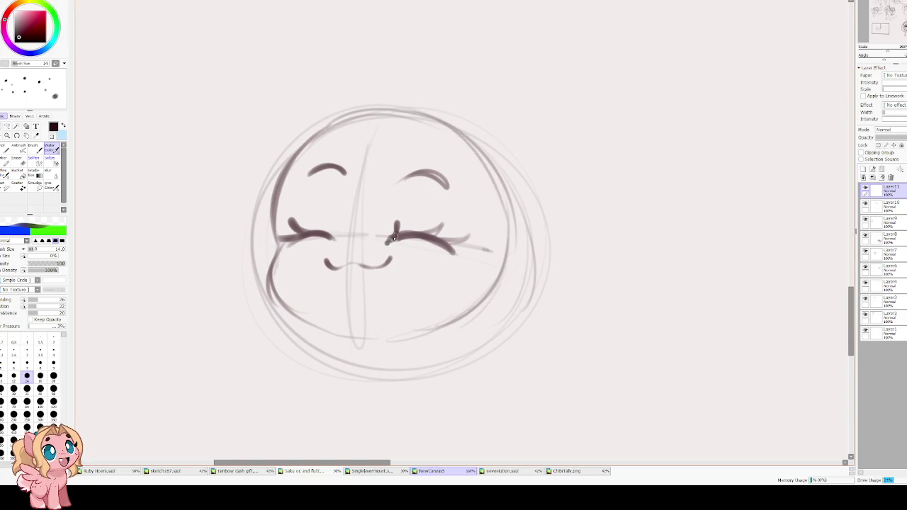
# Add and thicken the left eye's lashes, checking proportions in a mirrored view
pyautogui.moveTo(387, 228); pyautogui.dragTo(391, 243)
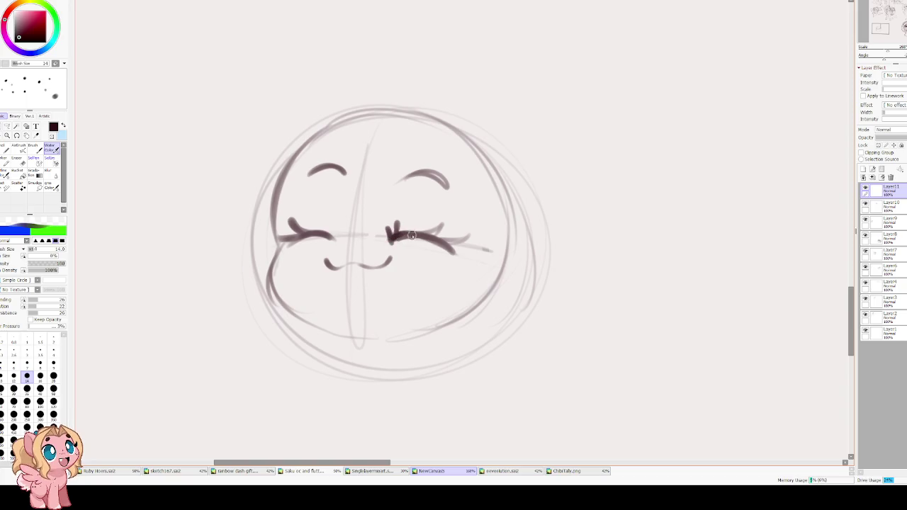
pyautogui.press('h')
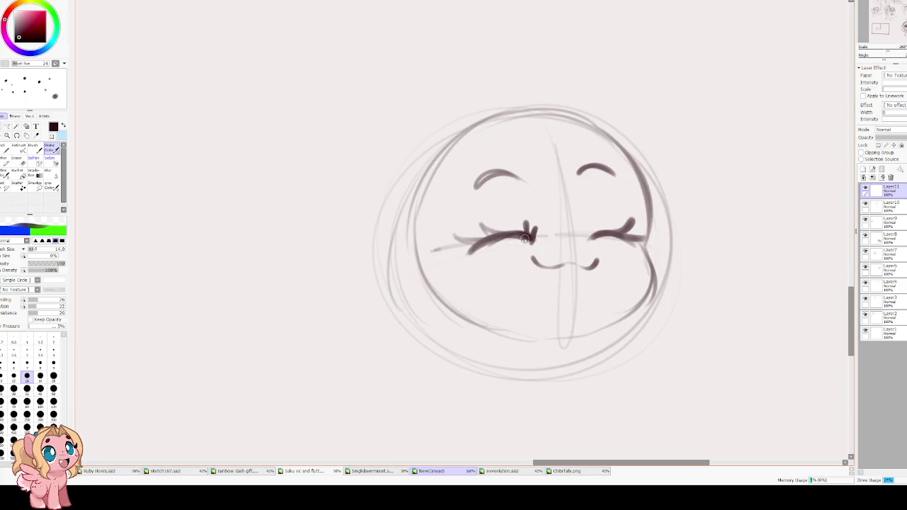
pyautogui.moveTo(468, 246); pyautogui.dragTo(527, 239)
pyautogui.press('h')
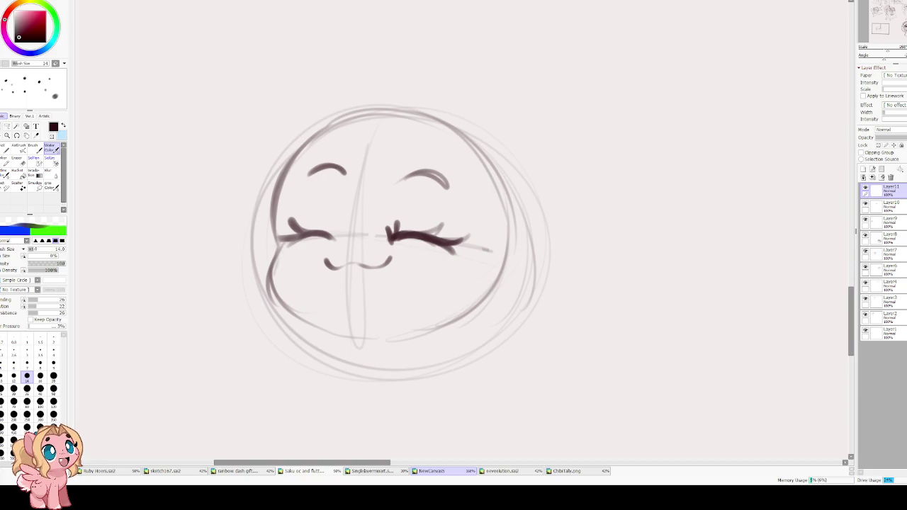
# Erase and redraw the right eye as a curved lash extending further right
pyautogui.scroll(1, 383, 245)
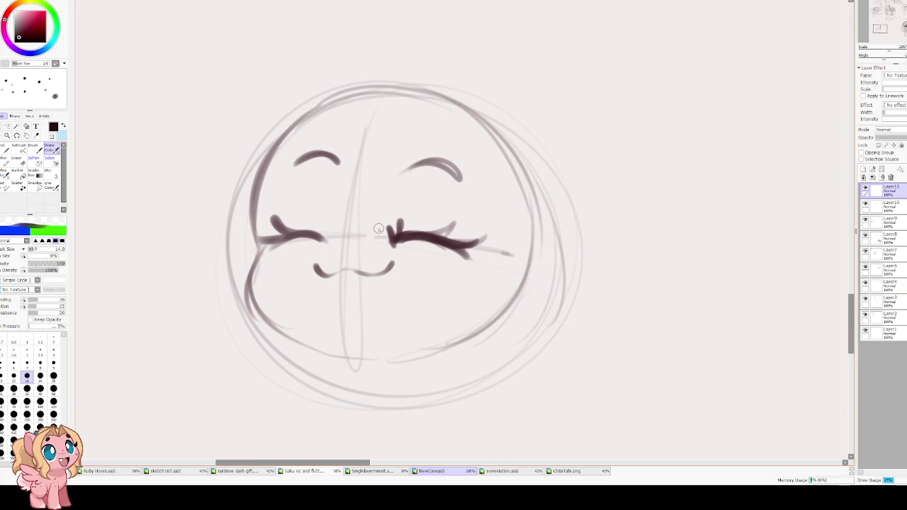
pyautogui.press('e')
pyautogui.moveTo(413, 246)
pyautogui.mouseDown()
pyautogui.moveTo(450, 219)
pyautogui.moveTo(427, 241)
pyautogui.moveTo(419, 234)
pyautogui.moveTo(445, 243)
pyautogui.mouseUp()
pyautogui.press('b')
pyautogui.moveTo(389, 240); pyautogui.dragTo(434, 231)
pyautogui.hotkey('ctrl', 'z')
pyautogui.moveTo(396, 241); pyautogui.dragTo(480, 245)
pyautogui.moveTo(401, 236); pyautogui.dragTo(465, 250)
pyautogui.hotkey('ctrl', 'z')
pyautogui.moveTo(408, 236); pyautogui.dragTo(466, 250)
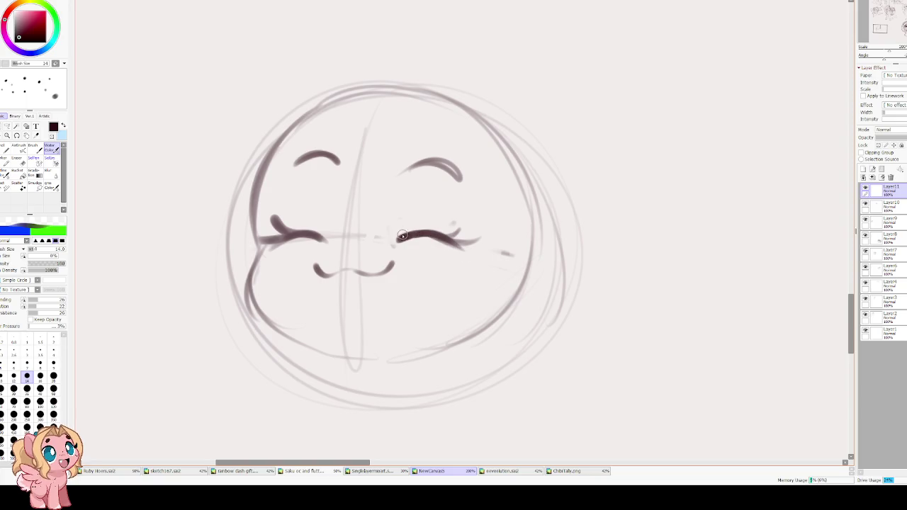
pyautogui.moveTo(401, 237)
pyautogui.mouseDown()
pyautogui.moveTo(465, 250)
pyautogui.moveTo(391, 237)
pyautogui.moveTo(473, 248)
pyautogui.mouseUp()
pyautogui.hotkey('ctrl', 'z')
pyautogui.moveTo(394, 235)
pyautogui.mouseDown()
pyautogui.moveTo(395, 244)
pyautogui.moveTo(411, 241)
pyautogui.mouseUp()
# Add a tick to the left eye's outer lash and darken the mouth with rounded ends
pyautogui.moveTo(322, 248)
pyautogui.mouseDown()
pyautogui.moveTo(322, 231)
pyautogui.moveTo(317, 243)
pyautogui.moveTo(257, 247)
pyautogui.moveTo(295, 241)
pyautogui.moveTo(272, 228)
pyautogui.mouseUp()
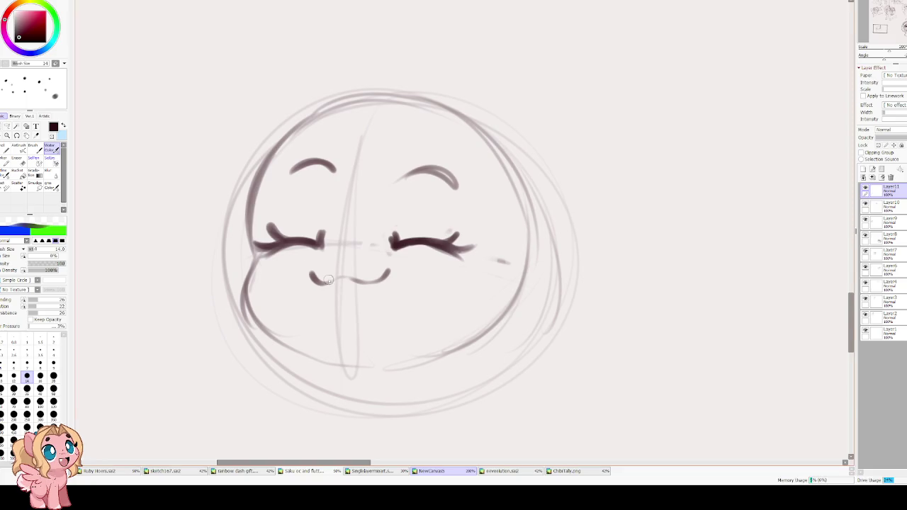
pyautogui.moveTo(310, 275); pyautogui.dragTo(392, 269)
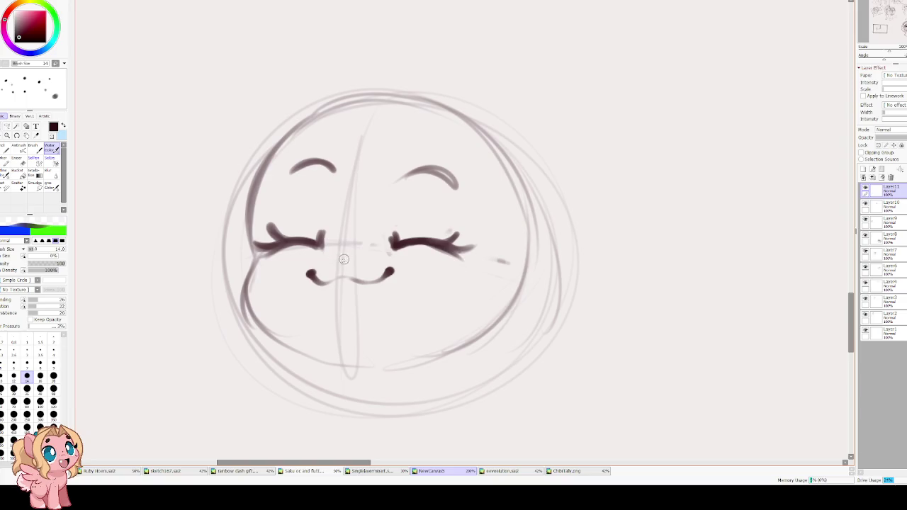
pyautogui.moveTo(286, 193); pyautogui.dragTo(294, 246)
# Zoom out and sketch the first body curves behind the head's upper right
pyautogui.scroll(-3, 400, 147)
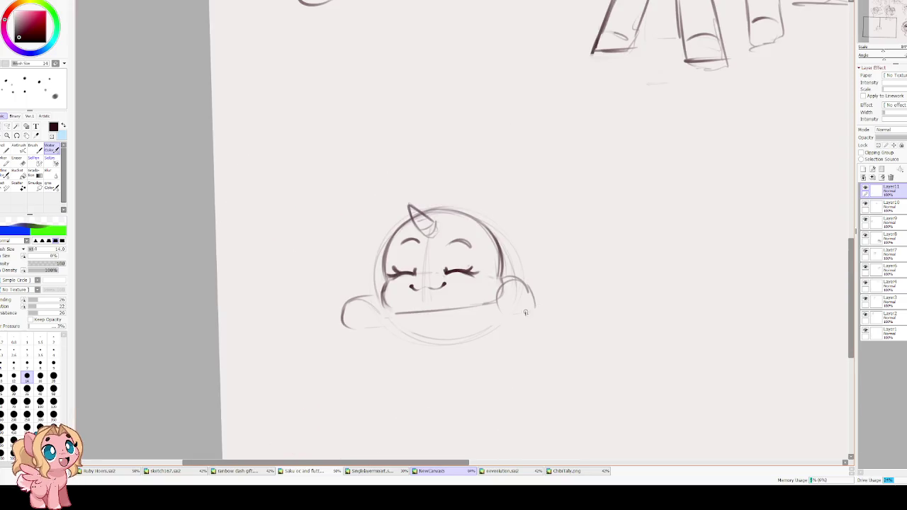
pyautogui.moveTo(473, 209); pyautogui.dragTo(543, 263)
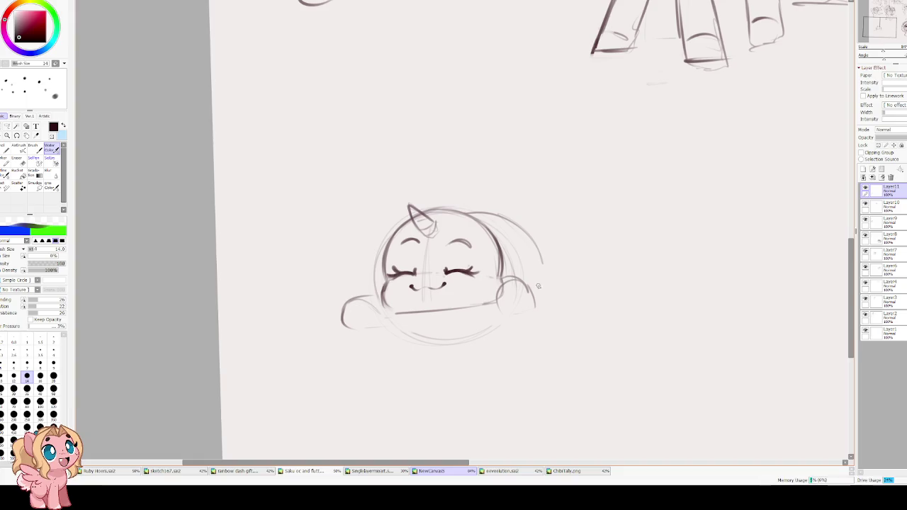
pyautogui.moveTo(448, 150); pyautogui.dragTo(408, 207)
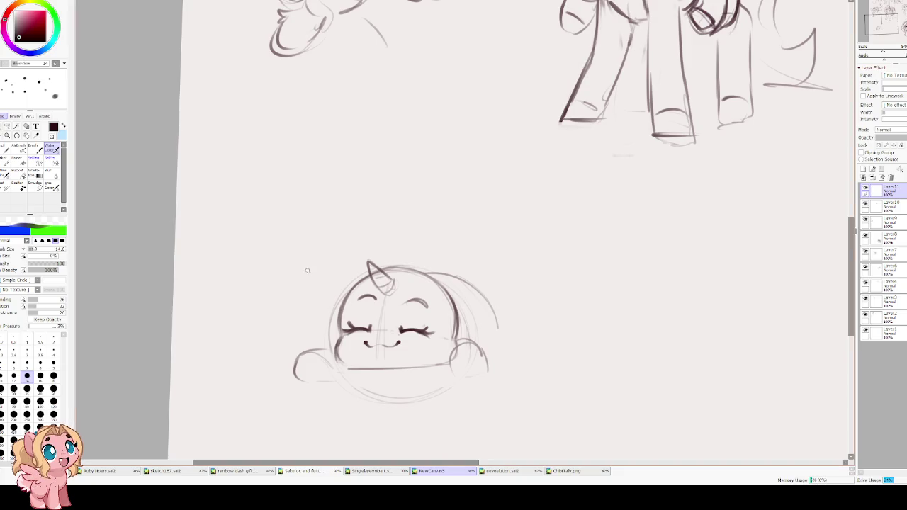
pyautogui.press('h')
pyautogui.press('h')
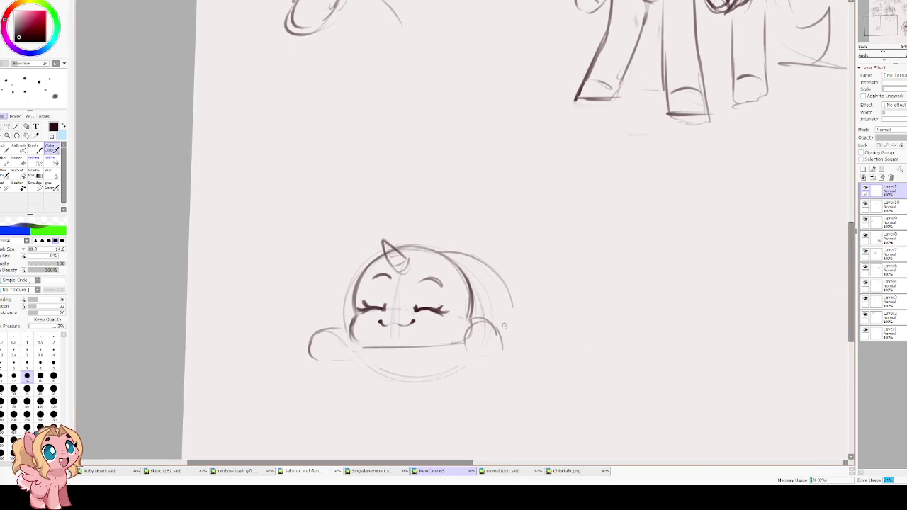
pyautogui.moveTo(503, 317); pyautogui.dragTo(499, 334)
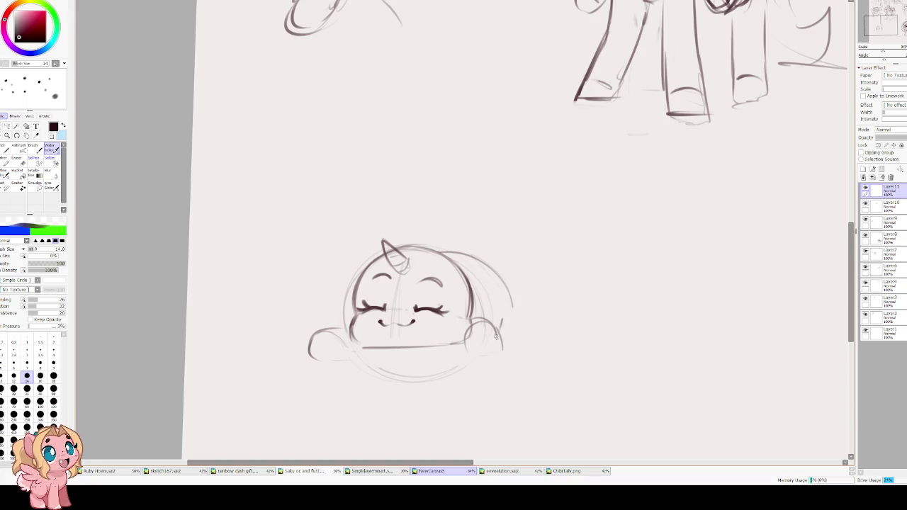
pyautogui.moveTo(469, 256); pyautogui.dragTo(512, 287)
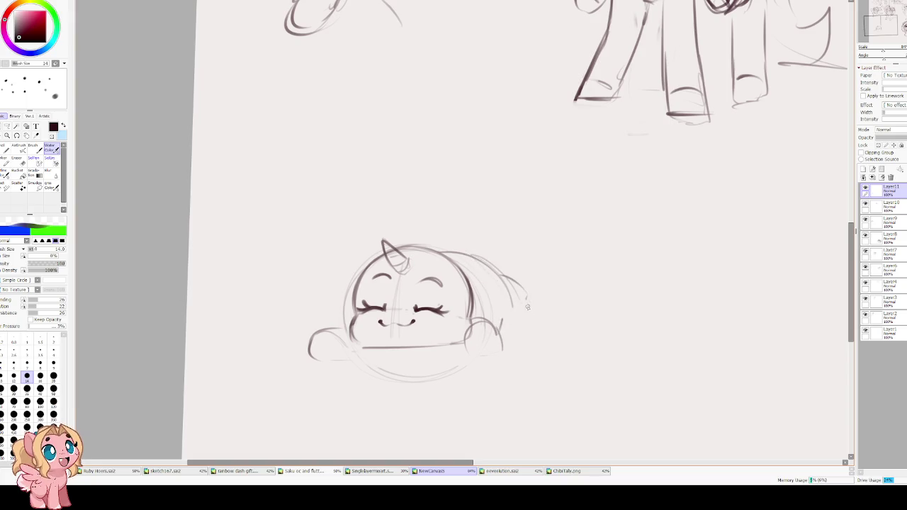
# Refine the rounded back outline down-right, mirroring the view to check and undoing stray strokes
pyautogui.press('h')
pyautogui.moveTo(465, 251); pyautogui.dragTo(411, 304)
pyautogui.press('h')
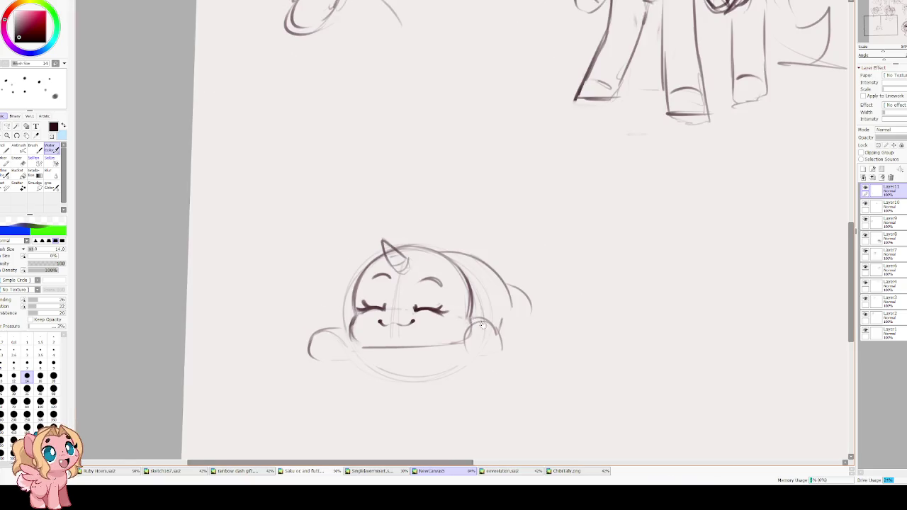
pyautogui.moveTo(453, 319); pyautogui.dragTo(475, 310)
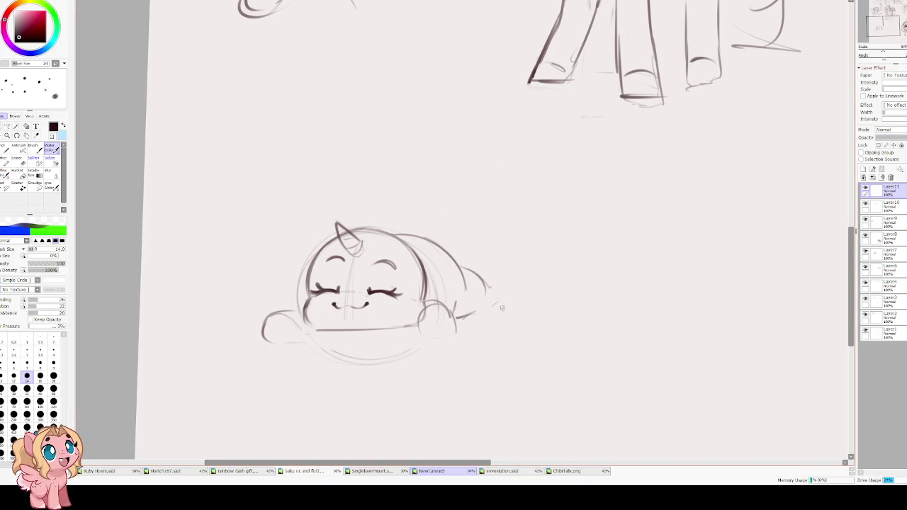
pyautogui.hotkey('ctrl', 'z')
pyautogui.hotkey('ctrl', 'z')
pyautogui.moveTo(466, 277)
pyautogui.mouseDown()
pyautogui.moveTo(480, 297)
pyautogui.moveTo(477, 317)
pyautogui.moveTo(489, 312)
pyautogui.mouseUp()
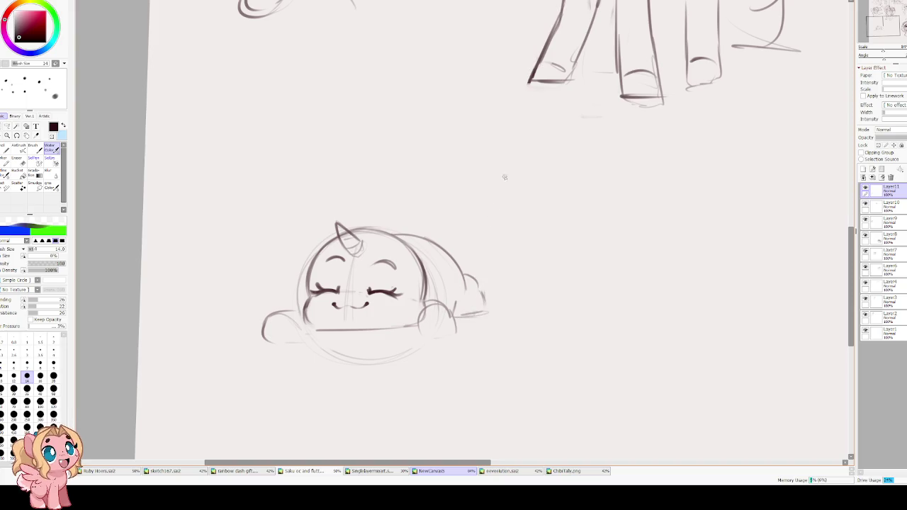
pyautogui.scroll(1, 457, 270)
pyautogui.scroll(1, 407, 287)
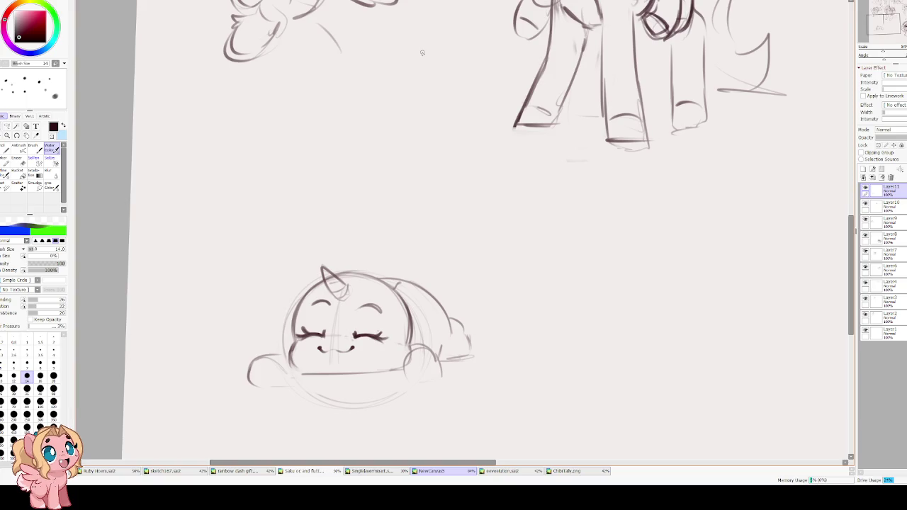
pyautogui.press('e')
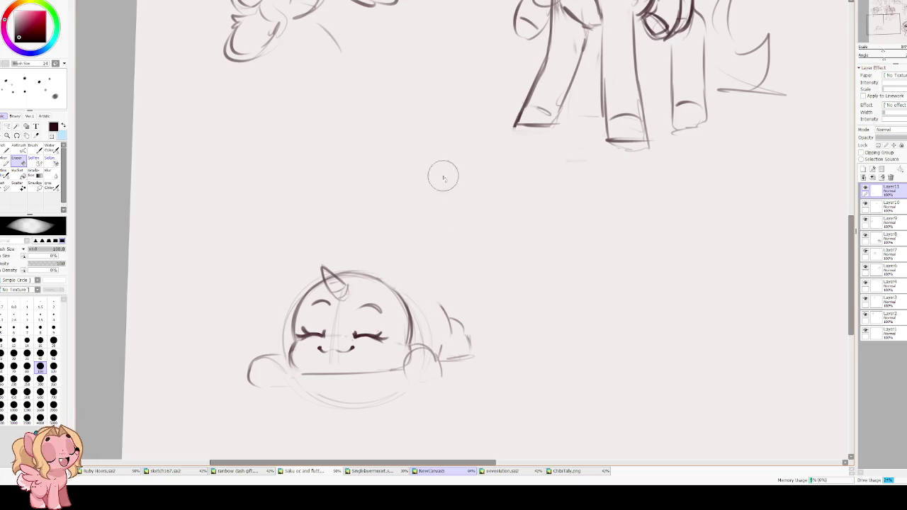
# Try out back curves and a first wing stroke, undoing each attempt
pyautogui.press('e')
pyautogui.moveTo(392, 287); pyautogui.dragTo(438, 312)
pyautogui.hotkey('ctrl', 'z')
pyautogui.moveTo(394, 286)
pyautogui.mouseDown()
pyautogui.moveTo(447, 314)
pyautogui.moveTo(435, 314)
pyautogui.moveTo(459, 272)
pyautogui.mouseUp()
pyautogui.hotkey('ctrl', 'z')
pyautogui.moveTo(444, 277); pyautogui.dragTo(414, 300)
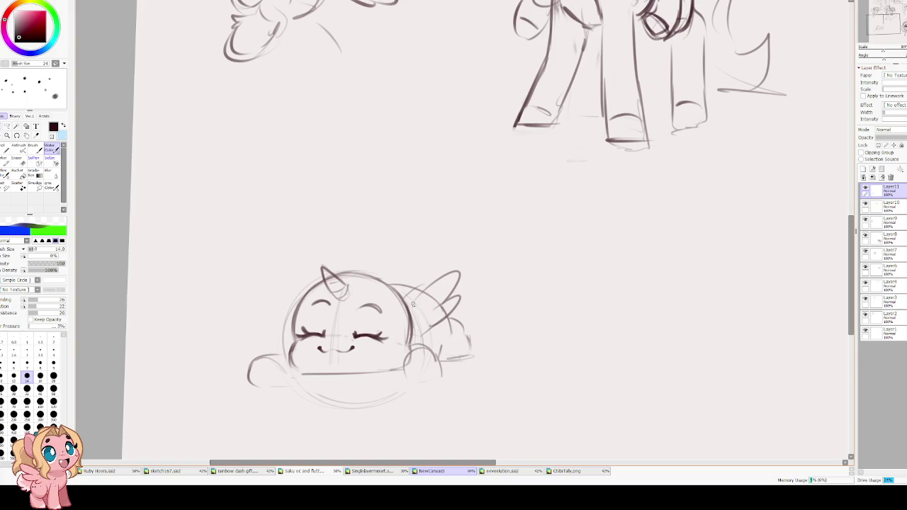
pyautogui.hotkey('ctrl', 'z')
pyautogui.hotkey('ctrl', 'z')
pyautogui.hotkey('ctrl', 'z')
pyautogui.hotkey('ctrl', 'z')
# Sketch the folded wing shape on the back, with an arched stroke and curly strokes above it
pyautogui.moveTo(427, 332)
pyautogui.mouseDown()
pyautogui.moveTo(465, 287)
pyautogui.moveTo(414, 305)
pyautogui.mouseUp()
pyautogui.moveTo(414, 328)
pyautogui.mouseDown()
pyautogui.moveTo(443, 319)
pyautogui.moveTo(411, 328)
pyautogui.mouseUp()
pyautogui.moveTo(400, 287)
pyautogui.mouseDown()
pyautogui.moveTo(415, 267)
pyautogui.moveTo(460, 292)
pyautogui.mouseUp()
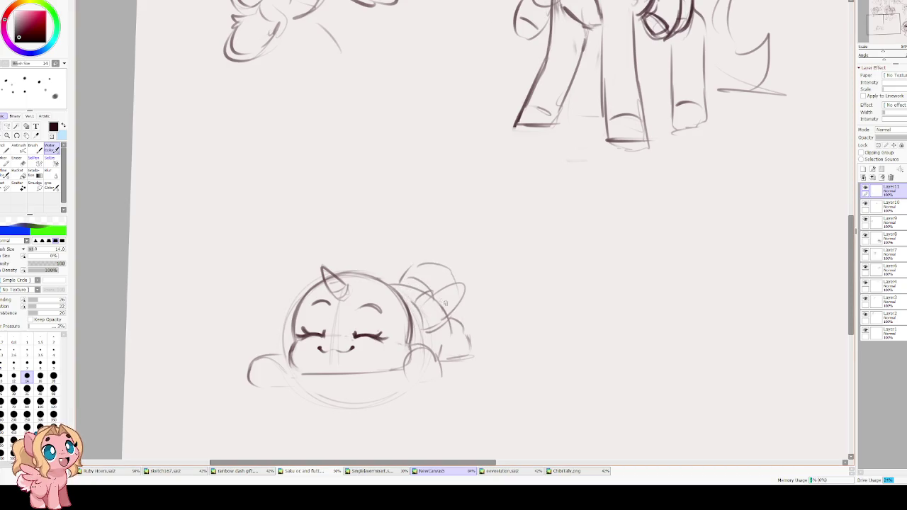
pyautogui.moveTo(474, 348); pyautogui.dragTo(508, 347)
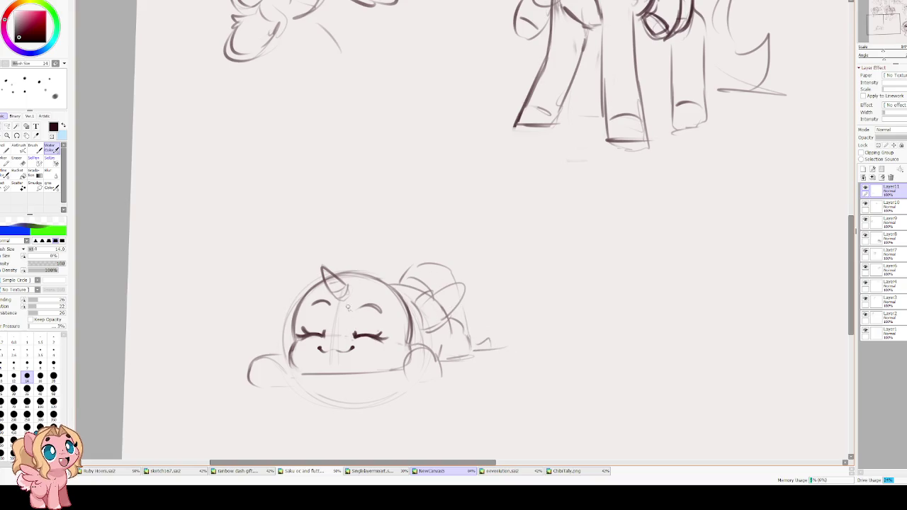
pyautogui.moveTo(418, 272)
pyautogui.mouseDown()
pyautogui.moveTo(417, 305)
pyautogui.moveTo(436, 308)
pyautogui.mouseUp()
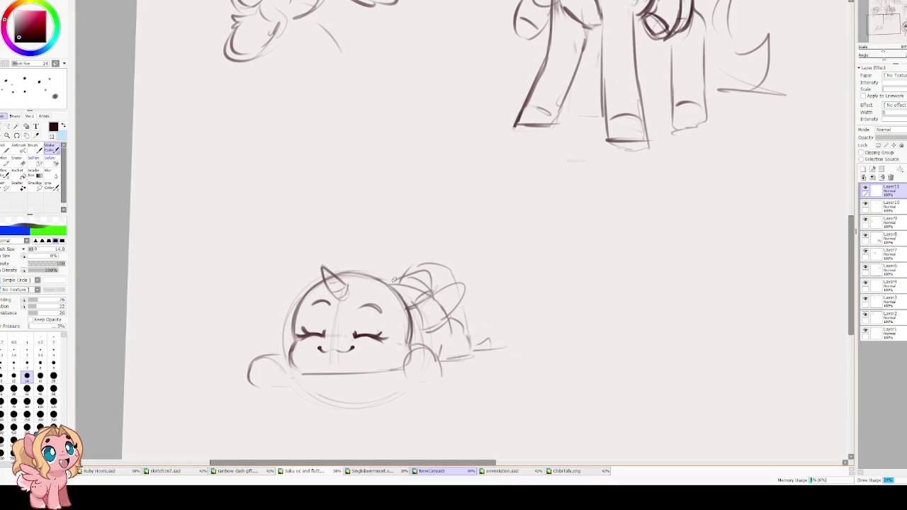
pyautogui.moveTo(407, 270)
pyautogui.mouseDown()
pyautogui.moveTo(409, 312)
pyautogui.moveTo(432, 295)
pyautogui.moveTo(431, 270)
pyautogui.mouseUp()
pyautogui.hotkey('ctrl', 'z')
pyautogui.moveTo(421, 310); pyautogui.dragTo(428, 298)
pyautogui.hotkey('ctrl', 'z')
# Place the left ear outline beside the head after a few undone attempts
pyautogui.moveTo(308, 279); pyautogui.dragTo(277, 313)
pyautogui.hotkey('ctrl', 'z')
pyautogui.moveTo(290, 278); pyautogui.dragTo(261, 305)
pyautogui.hotkey('ctrl', 'z')
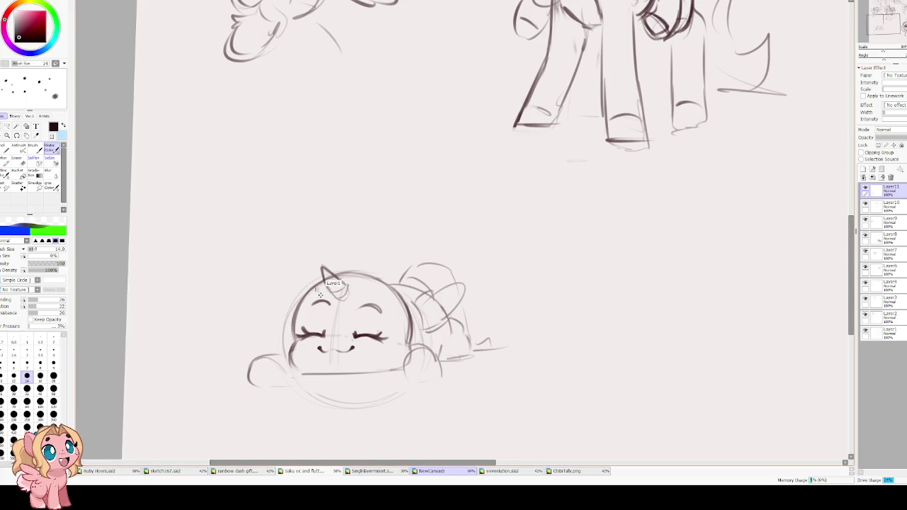
pyautogui.moveTo(312, 281); pyautogui.dragTo(271, 315)
pyautogui.moveTo(374, 275)
pyautogui.mouseDown()
pyautogui.moveTo(401, 288)
pyautogui.moveTo(412, 316)
pyautogui.mouseUp()
pyautogui.hotkey('ctrl', 'z')
pyautogui.hotkey('ctrl', 'z')
pyautogui.hotkey('ctrl', 'z')
# Rework the mane strokes running along the top of the head
pyautogui.press('e')
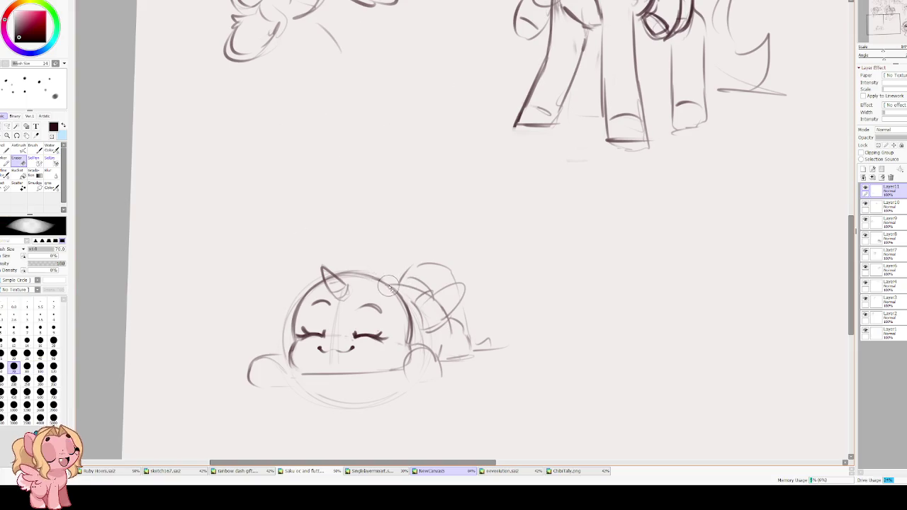
pyautogui.press('e')
pyautogui.moveTo(378, 281)
pyautogui.mouseDown()
pyautogui.moveTo(431, 289)
pyautogui.moveTo(411, 311)
pyautogui.mouseUp()
pyautogui.hotkey('ctrl', 'z')
pyautogui.hotkey('ctrl', 'z')
pyautogui.moveTo(380, 282)
pyautogui.mouseDown()
pyautogui.moveTo(428, 266)
pyautogui.moveTo(408, 309)
pyautogui.mouseUp()
pyautogui.moveTo(442, 280)
pyautogui.mouseDown()
pyautogui.moveTo(404, 306)
pyautogui.moveTo(416, 268)
pyautogui.moveTo(418, 306)
pyautogui.moveTo(406, 308)
pyautogui.mouseUp()
pyautogui.hotkey('ctrl', 'z')
pyautogui.hotkey('ctrl', 'z')
pyautogui.hotkey('ctrl', 'z')
pyautogui.moveTo(424, 265); pyautogui.dragTo(387, 274)
# Darken the left ear outline and erase part of the hair strokes
pyautogui.moveTo(314, 283); pyautogui.dragTo(280, 321)
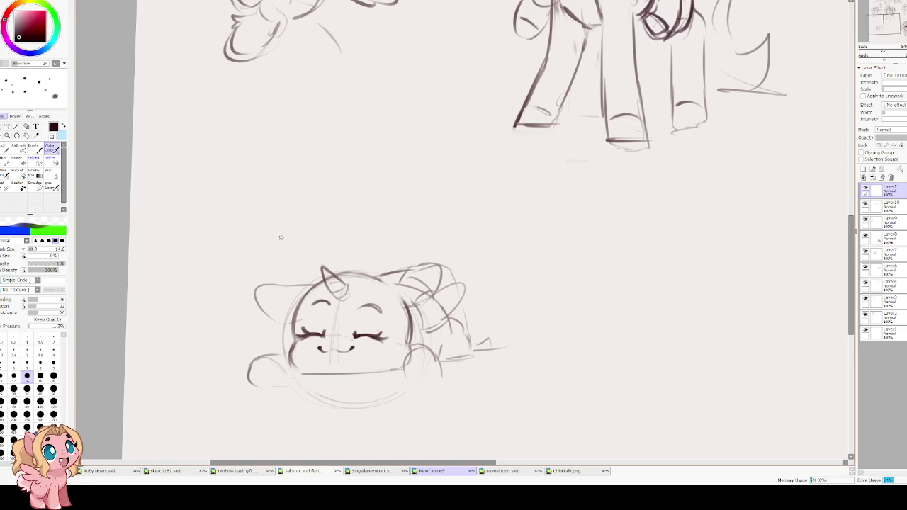
pyautogui.moveTo(306, 286); pyautogui.dragTo(285, 322)
pyautogui.press('e')
pyautogui.moveTo(425, 297)
pyautogui.mouseDown()
pyautogui.moveTo(398, 285)
pyautogui.moveTo(366, 297)
pyautogui.mouseUp()
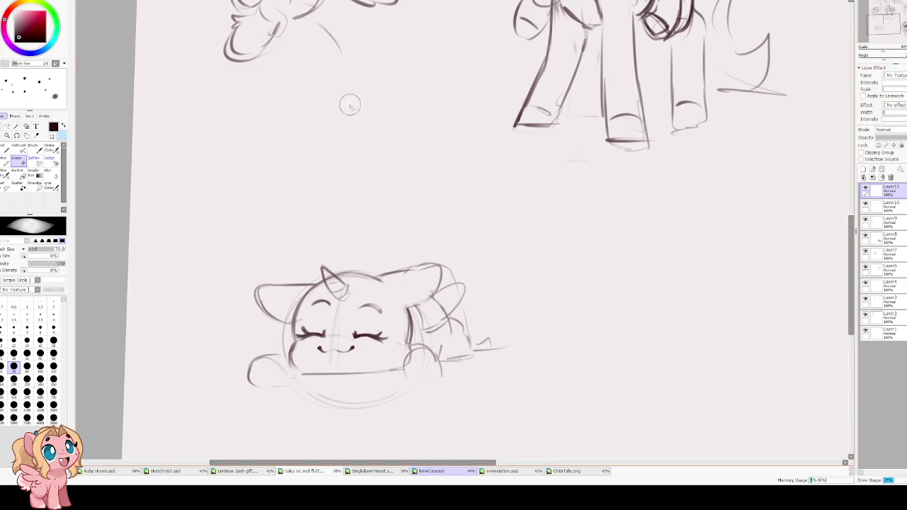
# Outline the right ear's edge and inner mark from the head top
pyautogui.press('c')
pyautogui.moveTo(262, 297)
pyautogui.mouseDown()
pyautogui.moveTo(291, 321)
pyautogui.moveTo(282, 317)
pyautogui.mouseUp()
pyautogui.hotkey('ctrl', 'z')
pyautogui.hotkey('ctrl', 'z')
pyautogui.moveTo(424, 292); pyautogui.dragTo(407, 306)
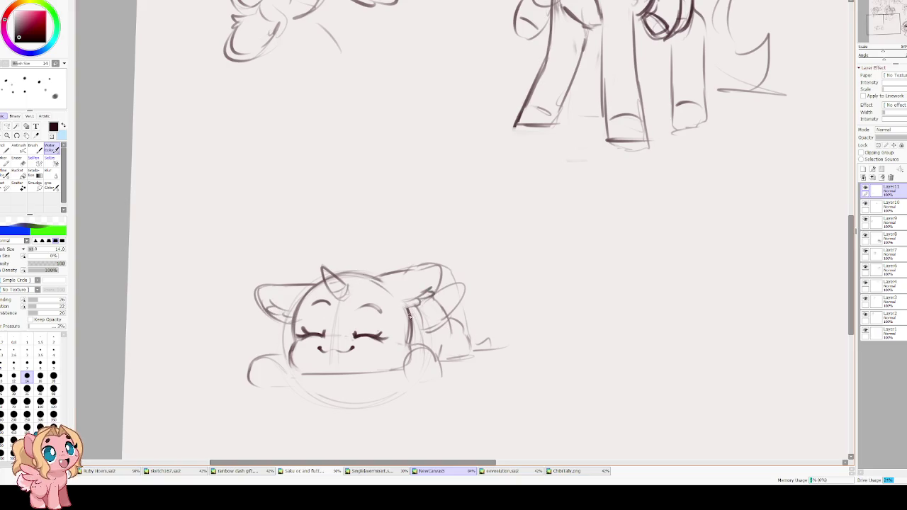
pyautogui.moveTo(430, 267); pyautogui.dragTo(370, 301)
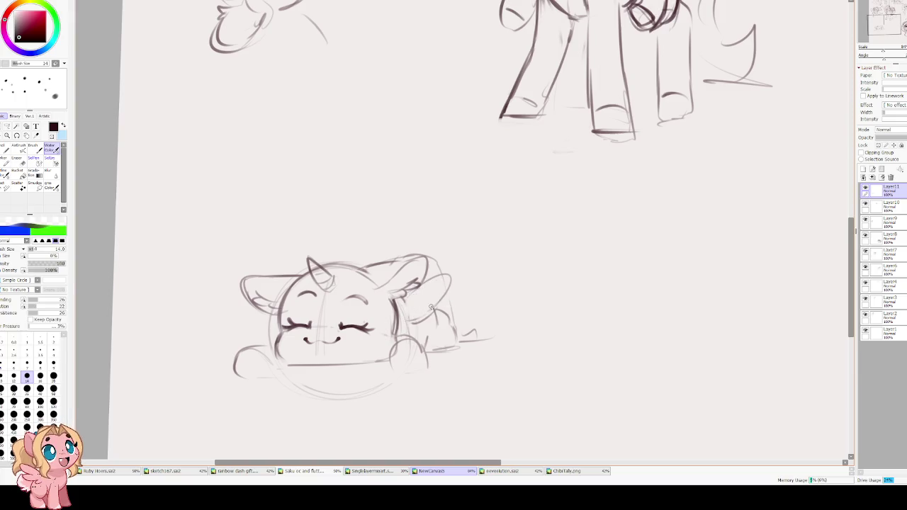
# Add wing strokes by the right ear and lengthen the left paw outline, leaving Transform unchanged
pyautogui.moveTo(448, 290); pyautogui.dragTo(419, 322)
pyautogui.moveTo(439, 306)
pyautogui.mouseDown()
pyautogui.moveTo(417, 332)
pyautogui.moveTo(455, 333)
pyautogui.moveTo(429, 361)
pyautogui.moveTo(397, 358)
pyautogui.moveTo(392, 345)
pyautogui.moveTo(387, 370)
pyautogui.moveTo(431, 358)
pyautogui.moveTo(430, 367)
pyautogui.mouseUp()
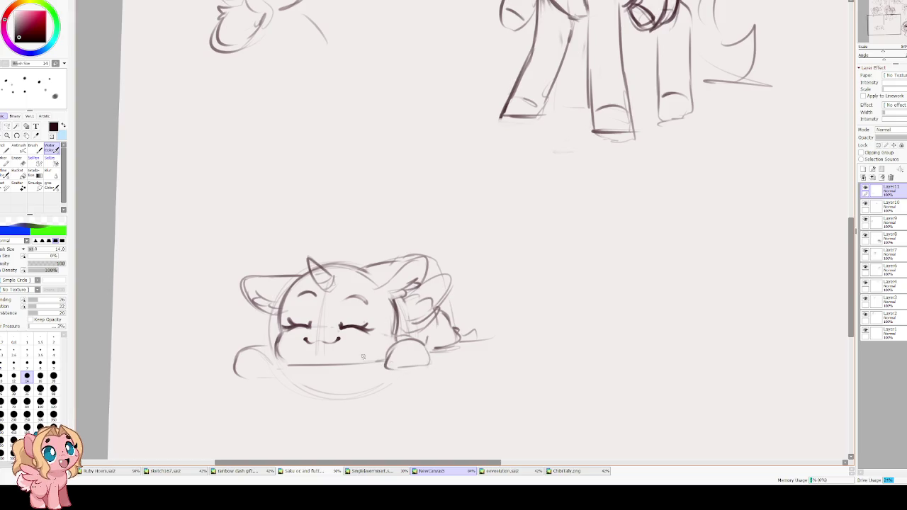
pyautogui.moveTo(256, 348); pyautogui.dragTo(285, 370)
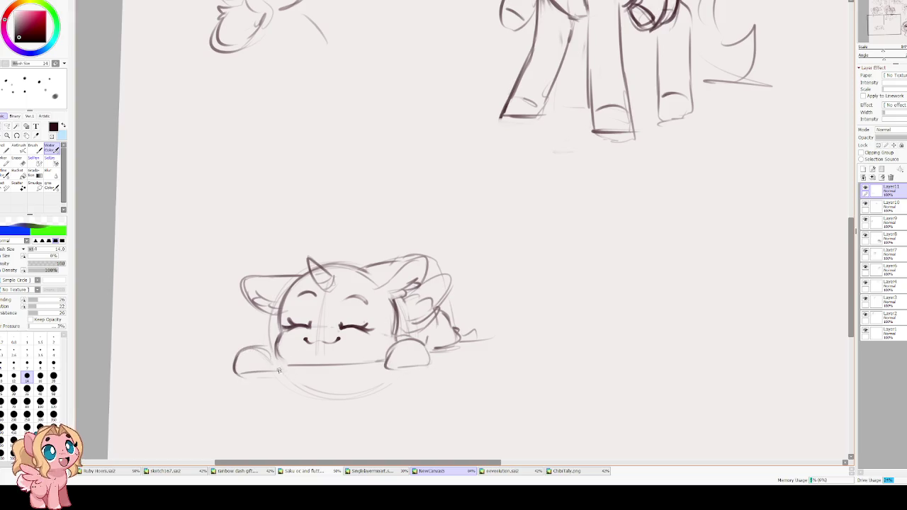
pyautogui.moveTo(281, 188); pyautogui.dragTo(298, 194)
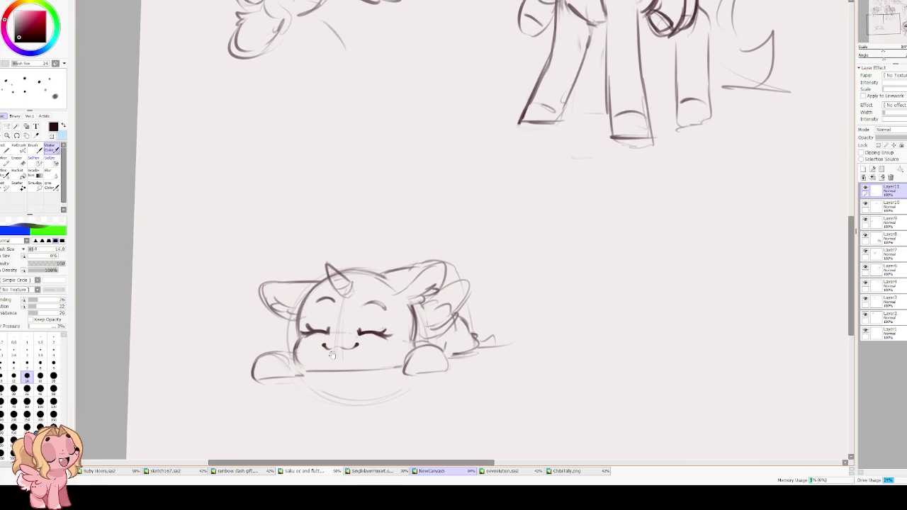
pyautogui.hotkey('ctrl', 't')
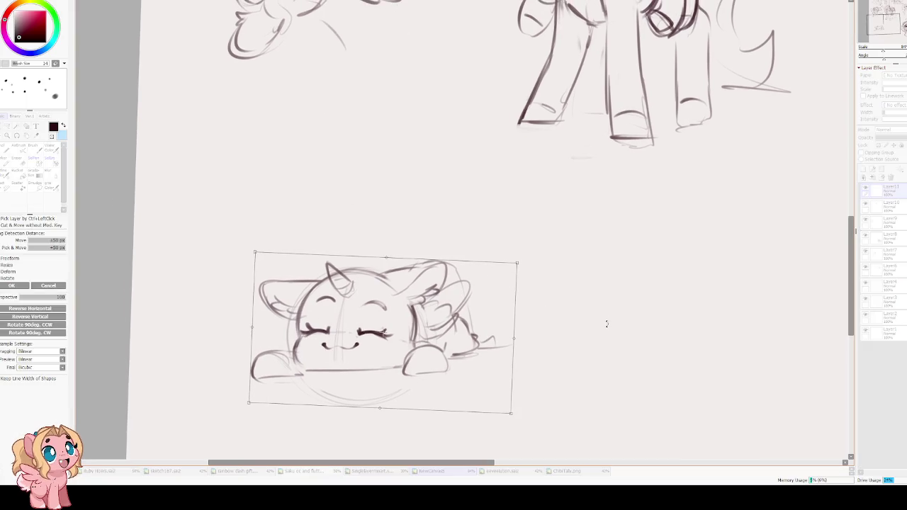
pyautogui.press('Return')
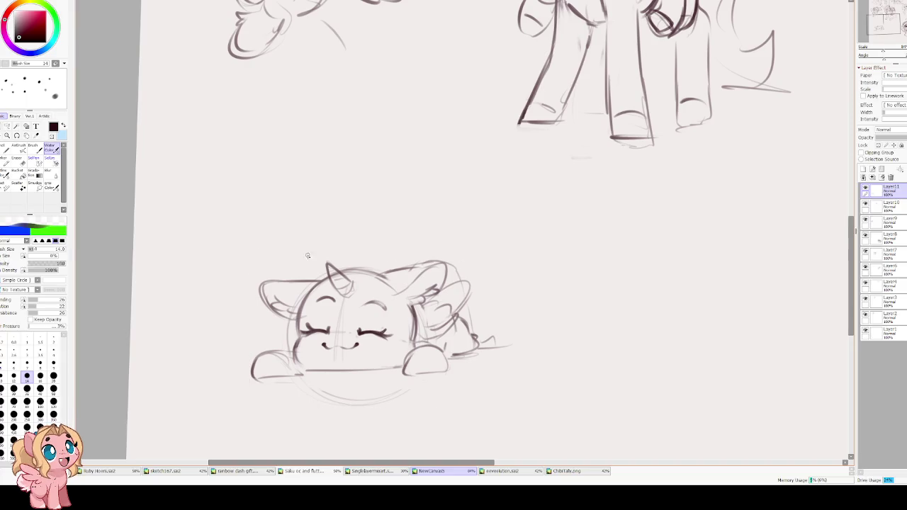
# On a new layer, ink the horn rising over the head and the chibi's left side
pyautogui.click(864, 177)
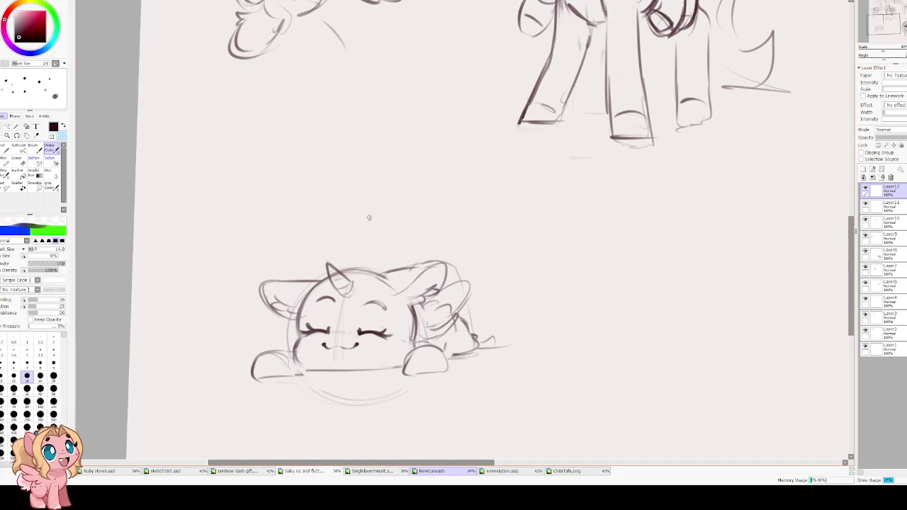
pyautogui.moveTo(356, 259); pyautogui.dragTo(338, 297)
pyautogui.hotkey('ctrl', 'z')
pyautogui.moveTo(363, 255); pyautogui.dragTo(353, 287)
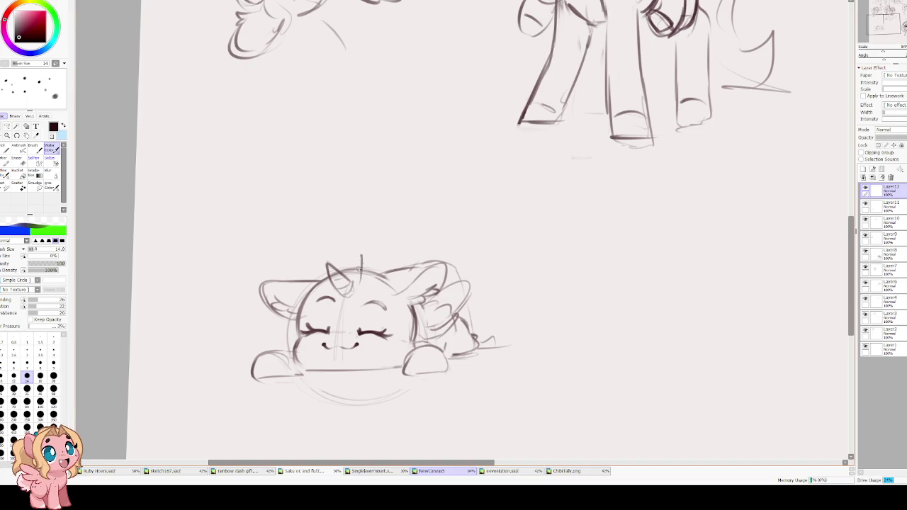
pyautogui.moveTo(286, 314)
pyautogui.mouseDown()
pyautogui.moveTo(295, 362)
pyautogui.moveTo(328, 377)
pyautogui.moveTo(237, 378)
pyautogui.moveTo(267, 325)
pyautogui.mouseUp()
# Darken the chin, base line, cheek, right head outline, front hoof and horn base
pyautogui.moveTo(357, 241)
pyautogui.mouseDown()
pyautogui.moveTo(358, 256)
pyautogui.moveTo(334, 255)
pyautogui.moveTo(234, 362)
pyautogui.moveTo(243, 374)
pyautogui.mouseUp()
pyautogui.moveTo(305, 366)
pyautogui.mouseDown()
pyautogui.moveTo(312, 349)
pyautogui.moveTo(312, 373)
pyautogui.mouseUp()
pyautogui.moveTo(307, 376)
pyautogui.mouseDown()
pyautogui.moveTo(239, 377)
pyautogui.moveTo(210, 365)
pyautogui.moveTo(249, 372)
pyautogui.mouseUp()
pyautogui.moveTo(280, 336)
pyautogui.mouseDown()
pyautogui.moveTo(292, 347)
pyautogui.moveTo(285, 324)
pyautogui.mouseUp()
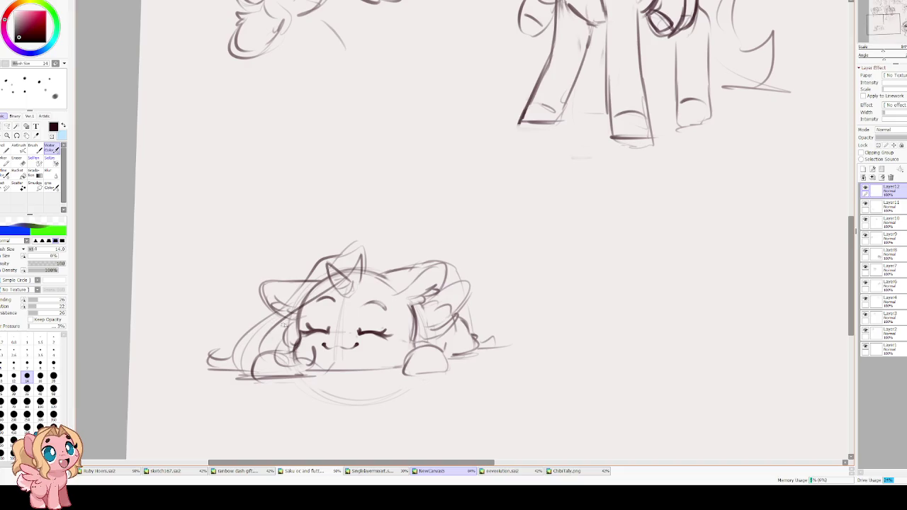
pyautogui.moveTo(361, 283)
pyautogui.mouseDown()
pyautogui.moveTo(384, 291)
pyautogui.moveTo(398, 326)
pyautogui.moveTo(394, 367)
pyautogui.moveTo(430, 361)
pyautogui.moveTo(406, 369)
pyautogui.moveTo(426, 335)
pyautogui.mouseUp()
pyautogui.moveTo(429, 342); pyautogui.dragTo(418, 359)
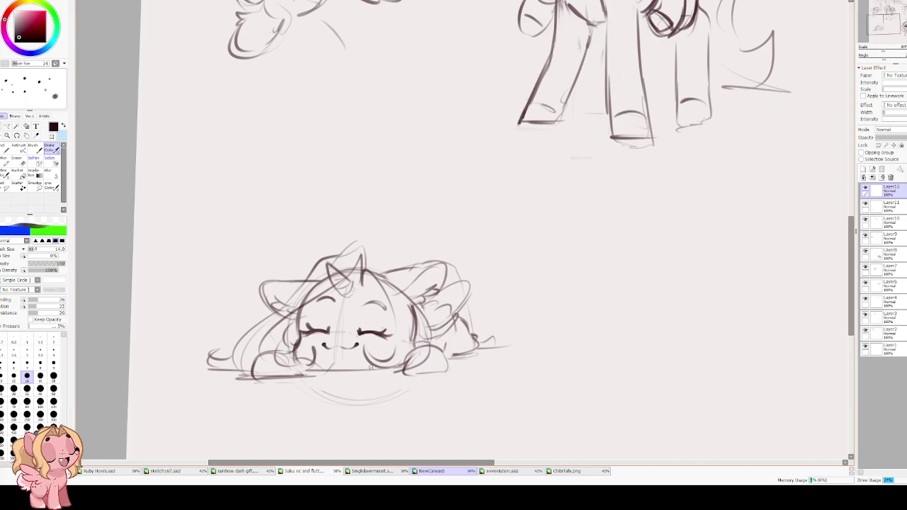
pyautogui.moveTo(314, 367)
pyautogui.mouseDown()
pyautogui.moveTo(365, 368)
pyautogui.moveTo(320, 366)
pyautogui.mouseUp()
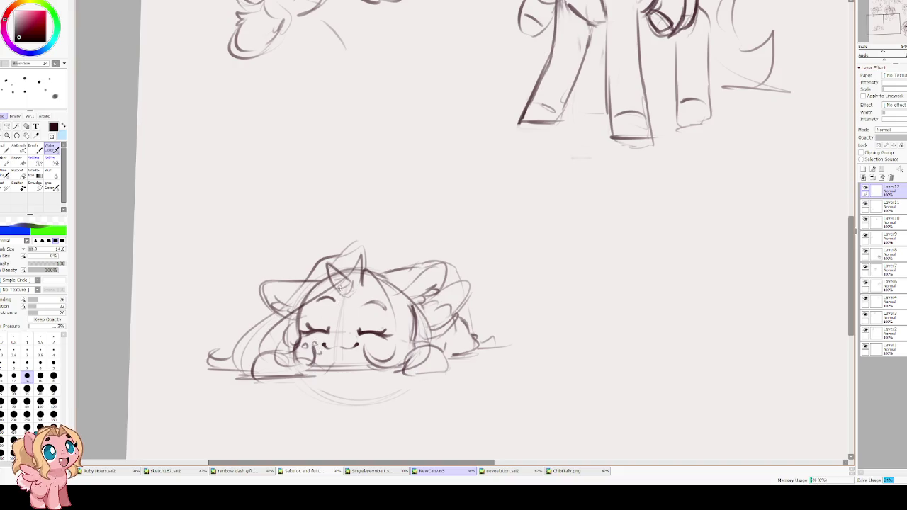
pyautogui.moveTo(336, 304); pyautogui.dragTo(359, 304)
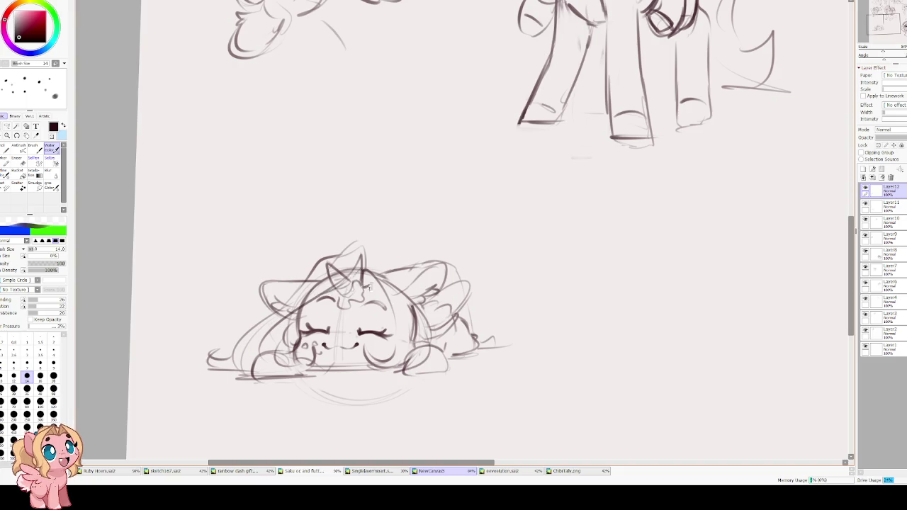
pyautogui.moveTo(366, 266)
pyautogui.mouseDown()
pyautogui.moveTo(387, 269)
pyautogui.moveTo(387, 255)
pyautogui.mouseUp()
# Redraw the mane curls along the chibi's left side, erasing the first strands with a larger eraser
pyautogui.moveTo(276, 359)
pyautogui.mouseDown()
pyautogui.moveTo(250, 353)
pyautogui.moveTo(228, 383)
pyautogui.moveTo(242, 387)
pyautogui.moveTo(283, 325)
pyautogui.mouseUp()
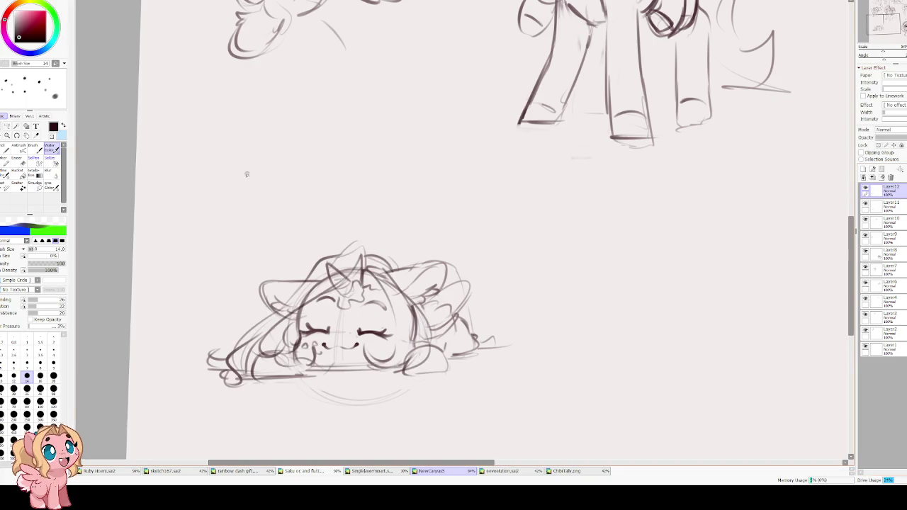
pyautogui.press('e')
pyautogui.press(']')
pyautogui.press(']')
pyautogui.press(']')
pyautogui.press(']')
pyautogui.press(']')
pyautogui.press(']')
pyautogui.moveTo(297, 334)
pyautogui.mouseDown()
pyautogui.moveTo(203, 355)
pyautogui.moveTo(276, 310)
pyautogui.moveTo(298, 375)
pyautogui.moveTo(308, 376)
pyautogui.moveTo(287, 377)
pyautogui.mouseUp()
pyautogui.press('v')
pyautogui.moveTo(322, 297)
pyautogui.mouseDown()
pyautogui.moveTo(289, 339)
pyautogui.moveTo(301, 369)
pyautogui.mouseUp()
pyautogui.moveTo(267, 330)
pyautogui.mouseDown()
pyautogui.moveTo(227, 374)
pyautogui.moveTo(284, 379)
pyautogui.mouseUp()
pyautogui.moveTo(243, 333)
pyautogui.mouseDown()
pyautogui.moveTo(247, 370)
pyautogui.moveTo(227, 388)
pyautogui.moveTo(282, 376)
pyautogui.mouseUp()
pyautogui.moveTo(282, 389); pyautogui.dragTo(287, 369)
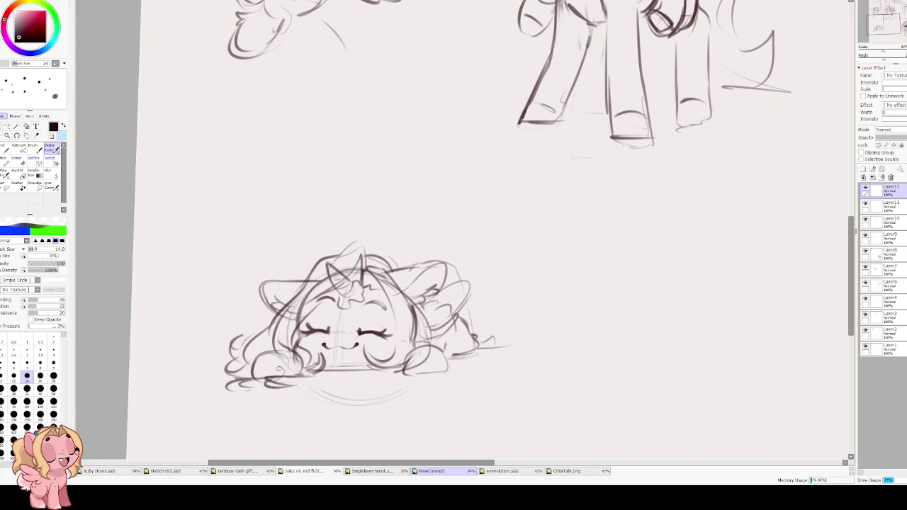
# Draw a looping mane curl above the horn
pyautogui.scroll(2, 309, 305)
pyautogui.moveTo(348, 303)
pyautogui.mouseDown()
pyautogui.moveTo(350, 283)
pyautogui.moveTo(292, 282)
pyautogui.mouseUp()
pyautogui.hotkey('ctrl', 'z')
pyautogui.moveTo(351, 282); pyautogui.dragTo(292, 278)
pyautogui.moveTo(333, 248); pyautogui.dragTo(342, 296)
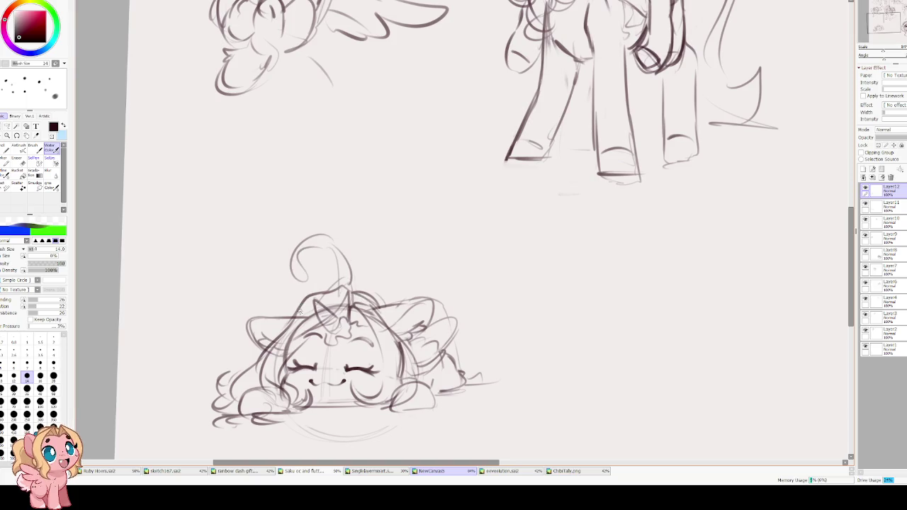
# On Layer11, redraw the right side of the face and cheek
pyautogui.press('h')
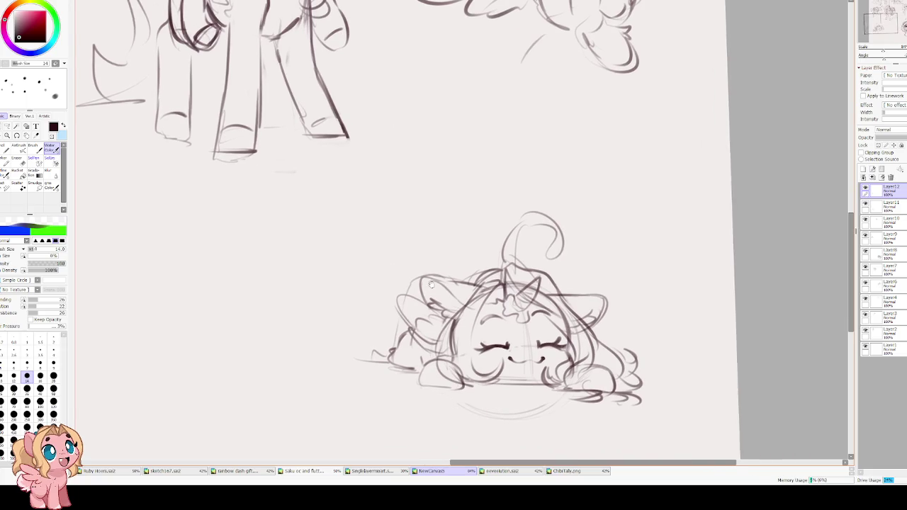
pyautogui.press('h')
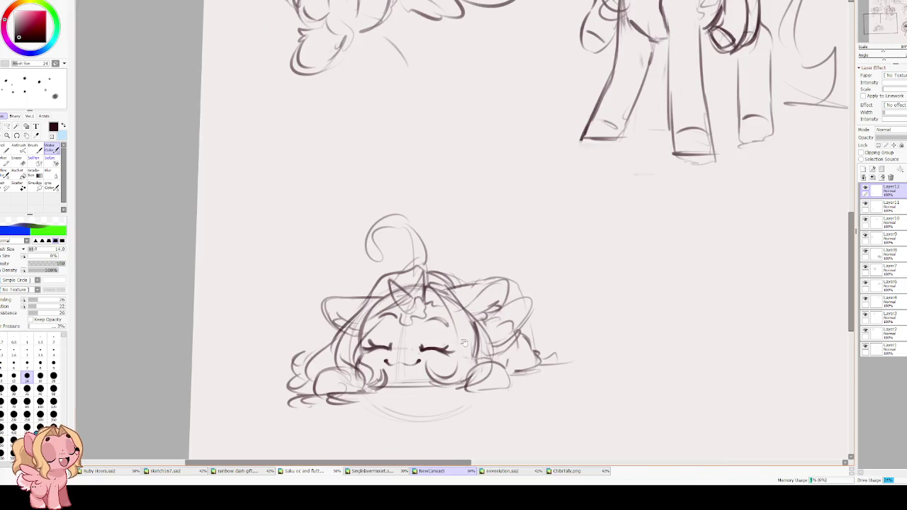
pyautogui.press('e')
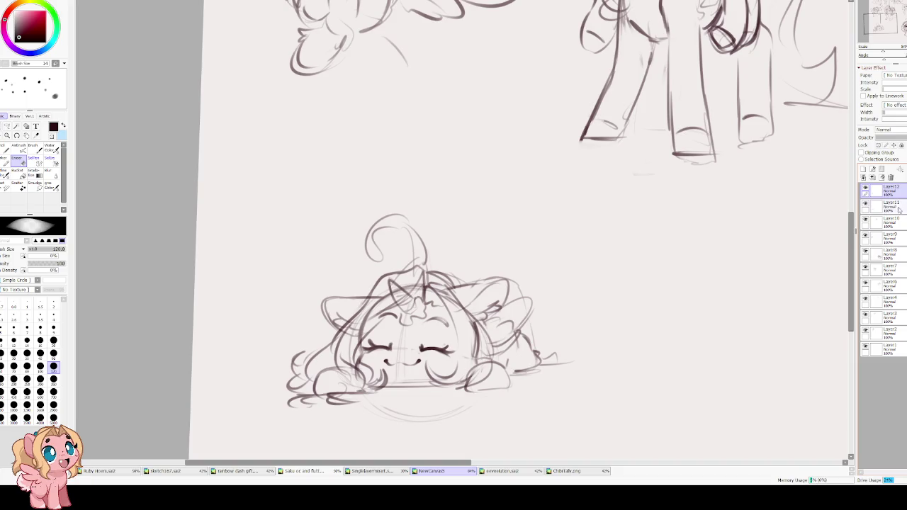
pyautogui.click(886, 205)
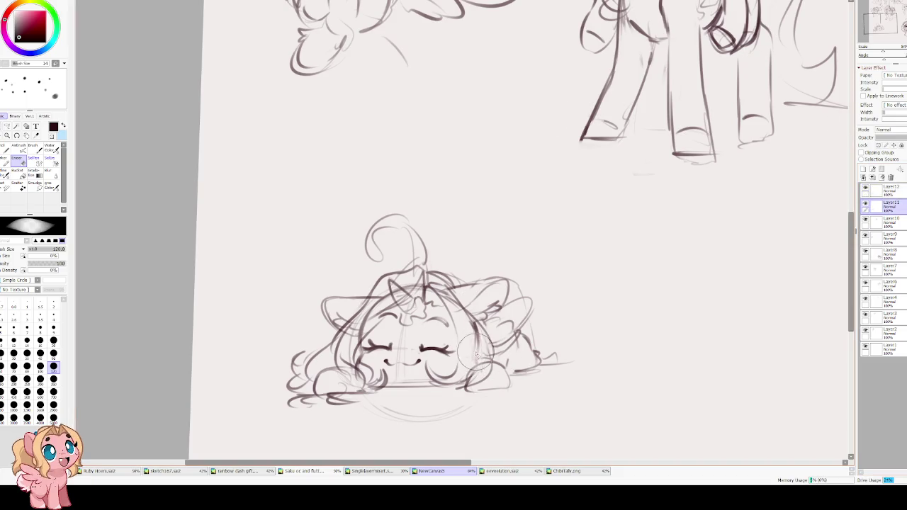
pyautogui.press('e')
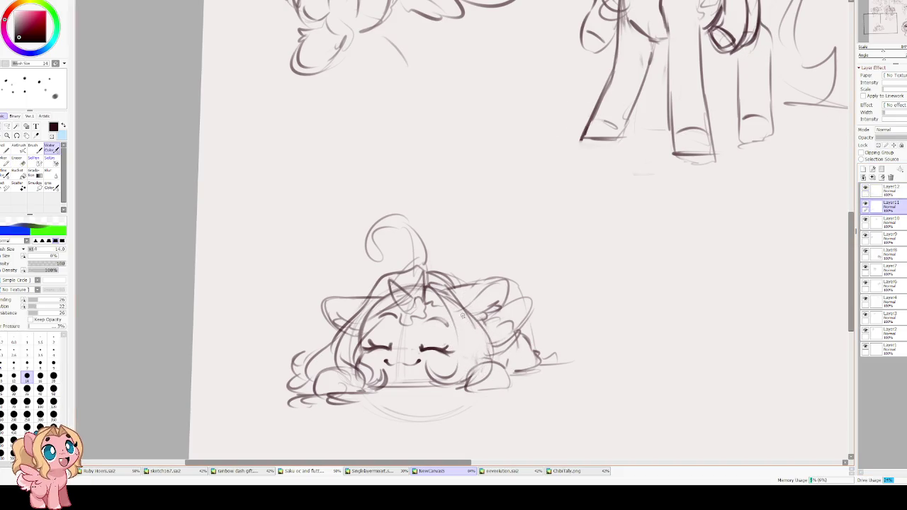
pyautogui.moveTo(459, 349); pyautogui.dragTo(441, 379)
pyautogui.moveTo(461, 306); pyautogui.dragTo(475, 382)
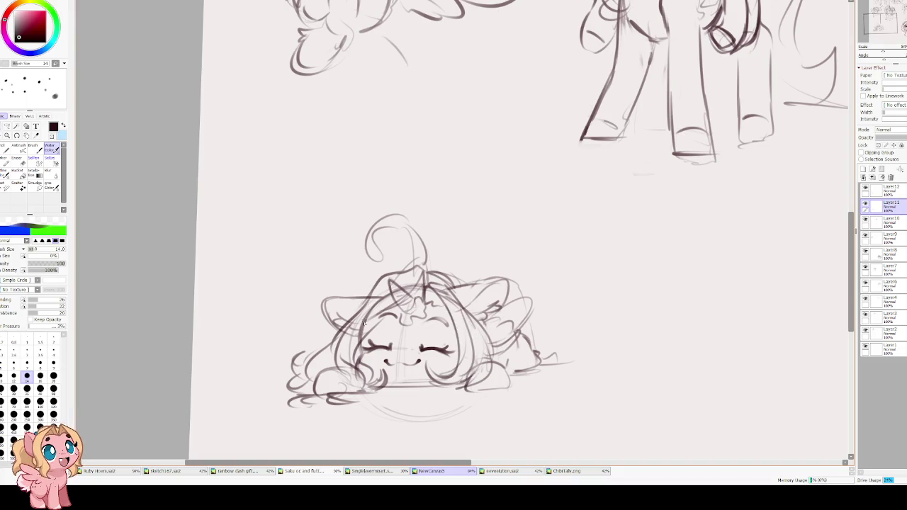
# Erase faint lines on the left face and around the horn, then refine the horn base and head outline
pyautogui.press('e')
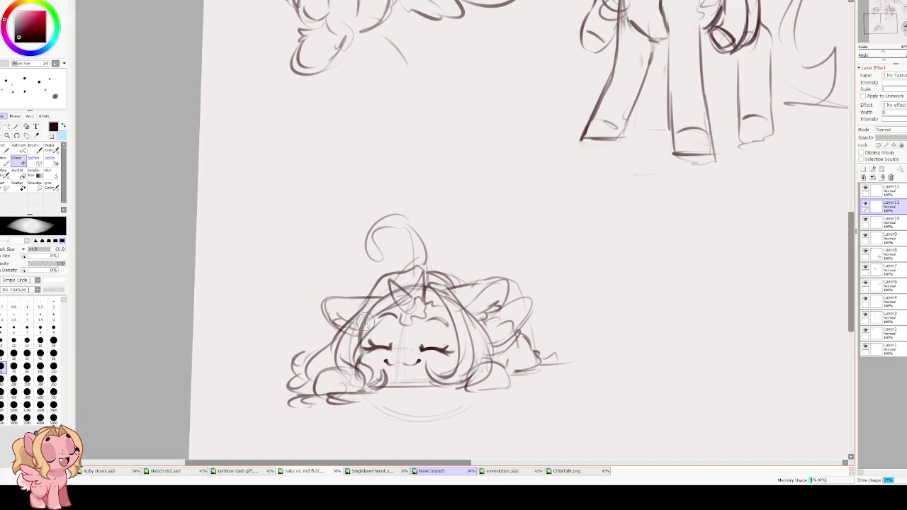
pyautogui.moveTo(362, 331); pyautogui.dragTo(349, 347)
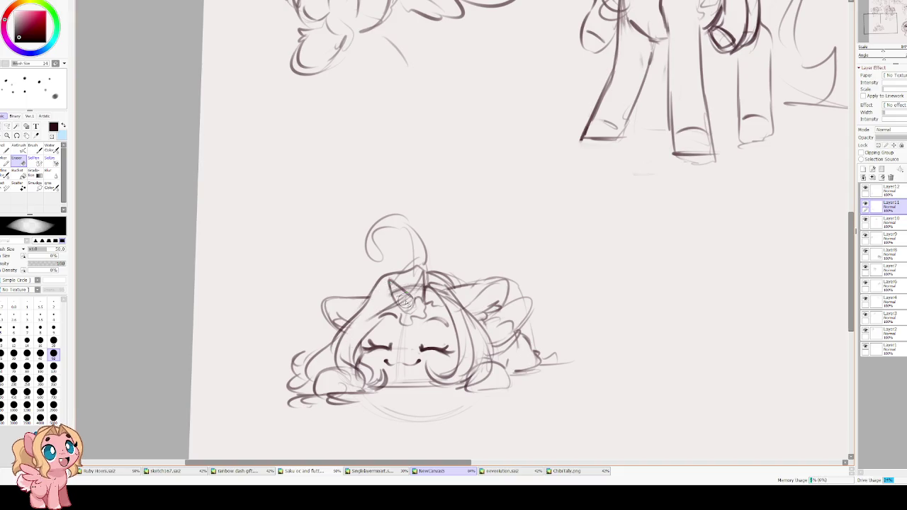
pyautogui.moveTo(409, 284); pyautogui.dragTo(394, 288)
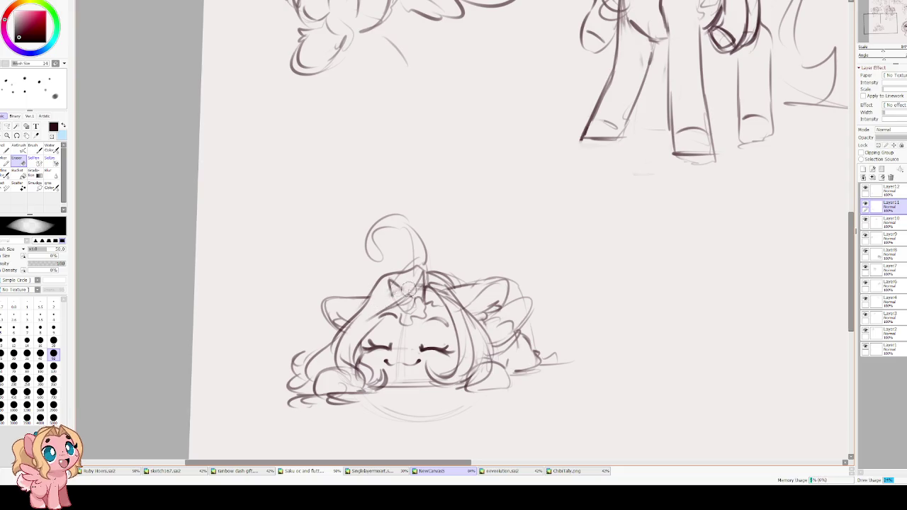
pyautogui.press('e')
pyautogui.moveTo(389, 282)
pyautogui.mouseDown()
pyautogui.moveTo(405, 294)
pyautogui.moveTo(416, 286)
pyautogui.moveTo(381, 310)
pyautogui.moveTo(360, 363)
pyautogui.mouseUp()
pyautogui.moveTo(395, 316)
pyautogui.mouseDown()
pyautogui.moveTo(419, 302)
pyautogui.moveTo(403, 310)
pyautogui.moveTo(398, 302)
pyautogui.moveTo(426, 286)
pyautogui.moveTo(440, 290)
pyautogui.moveTo(478, 271)
pyautogui.moveTo(455, 299)
pyautogui.mouseUp()
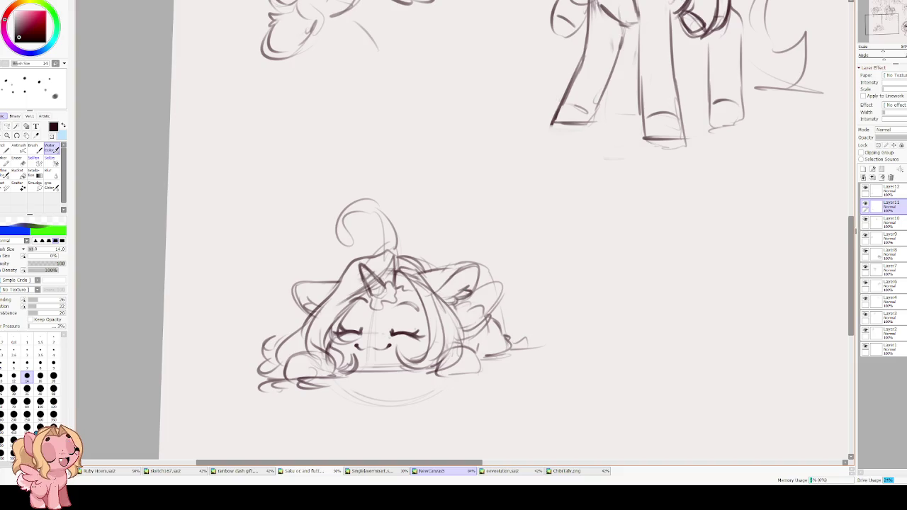
pyautogui.moveTo(307, 286); pyautogui.dragTo(321, 283)
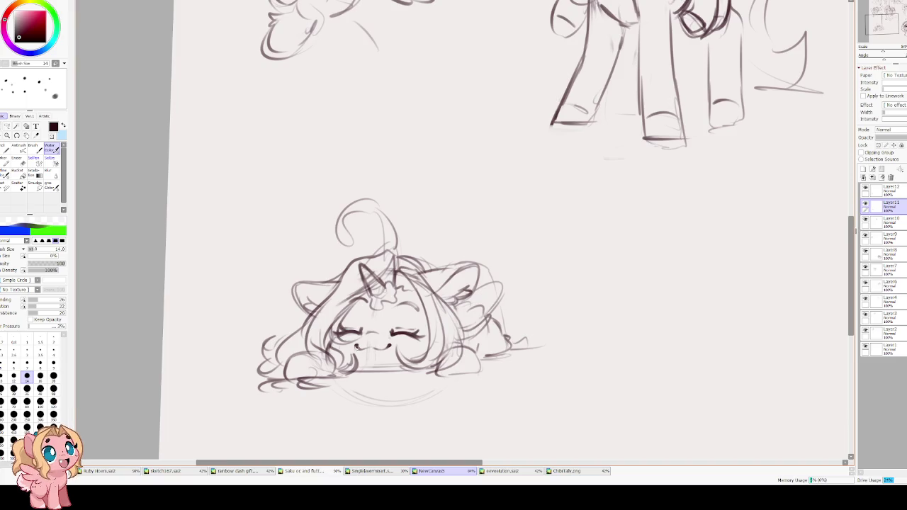
pyautogui.hscroll(2, 369, 344)
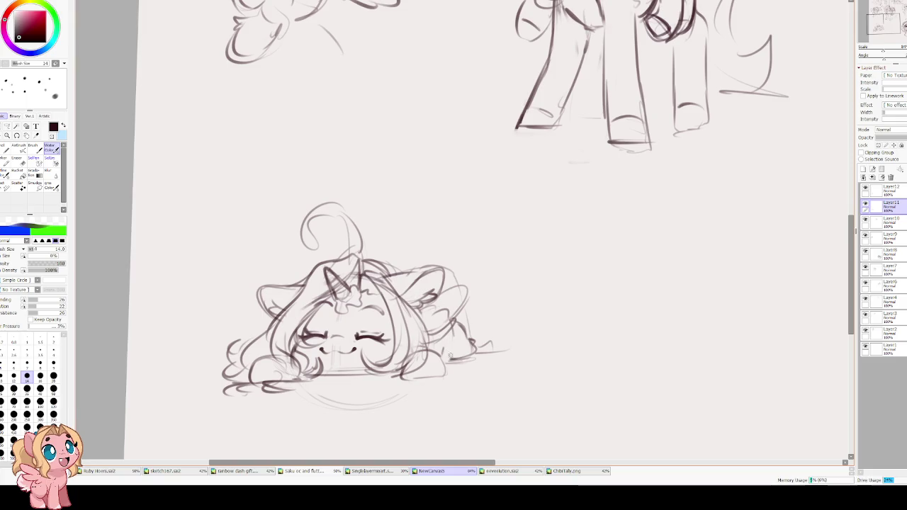
pyautogui.moveTo(444, 347)
pyautogui.mouseDown()
pyautogui.moveTo(446, 363)
pyautogui.moveTo(469, 356)
pyautogui.moveTo(475, 340)
pyautogui.mouseUp()
pyautogui.hscroll(2, 346, 268)
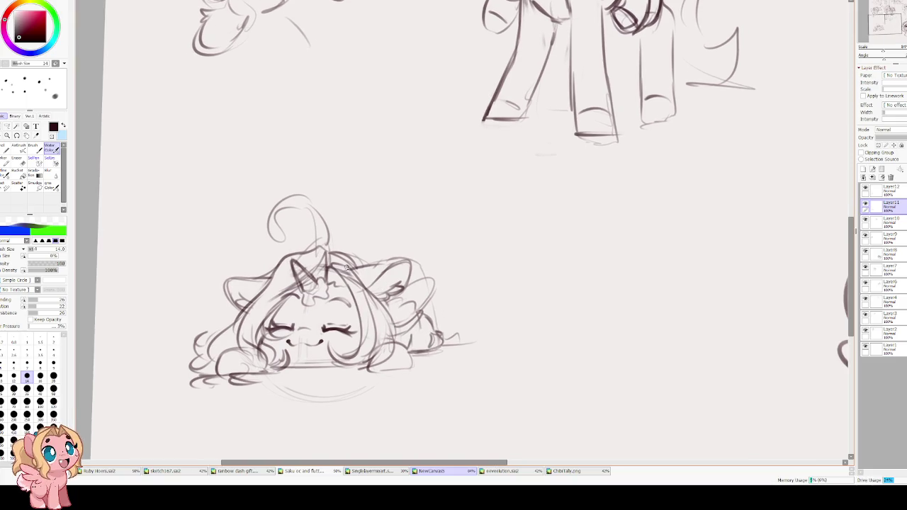
pyautogui.scroll(-3, 346, 268)
pyautogui.scroll(2, 641, 252)
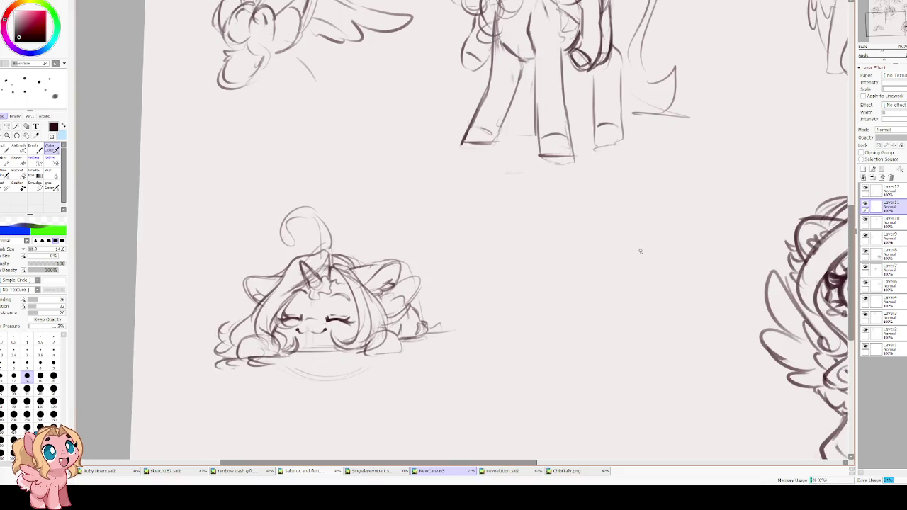
pyautogui.click(866, 190)
pyautogui.click(866, 190)
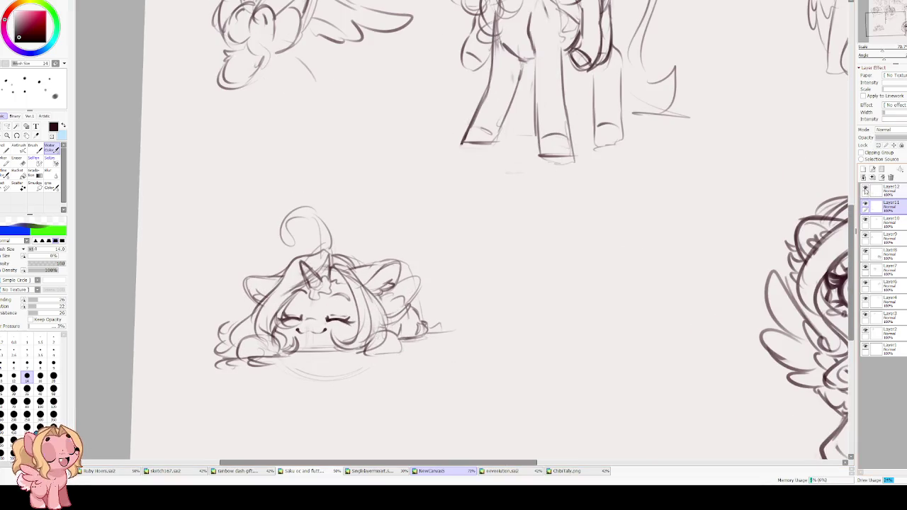
pyautogui.click(865, 204)
pyautogui.click(865, 205)
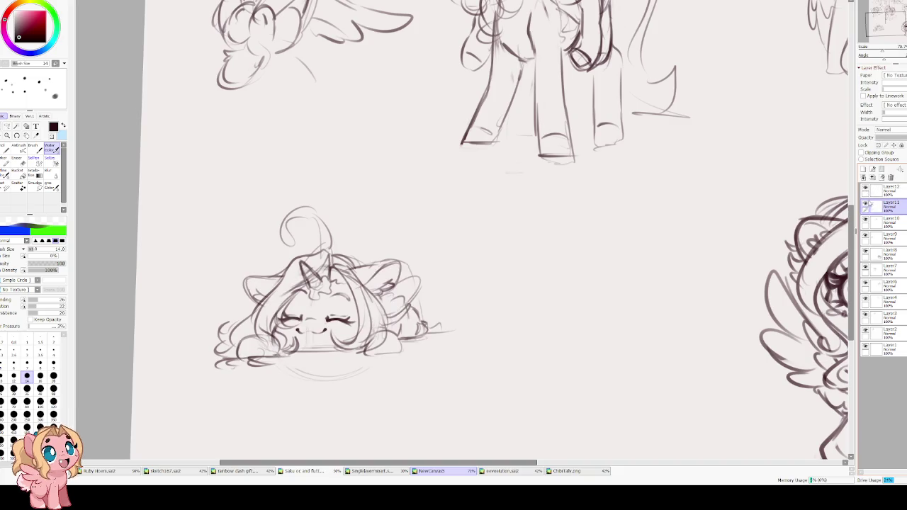
pyautogui.click(891, 190)
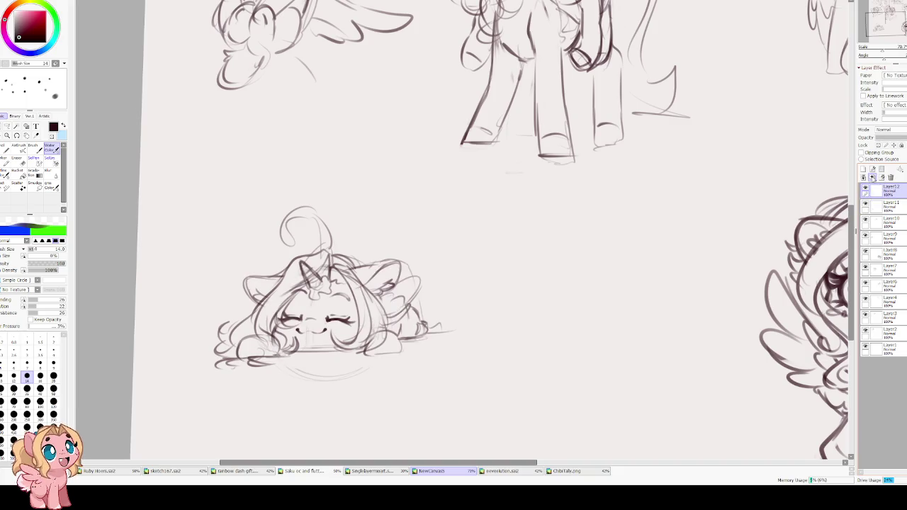
pyautogui.scroll(2, 354, 170)
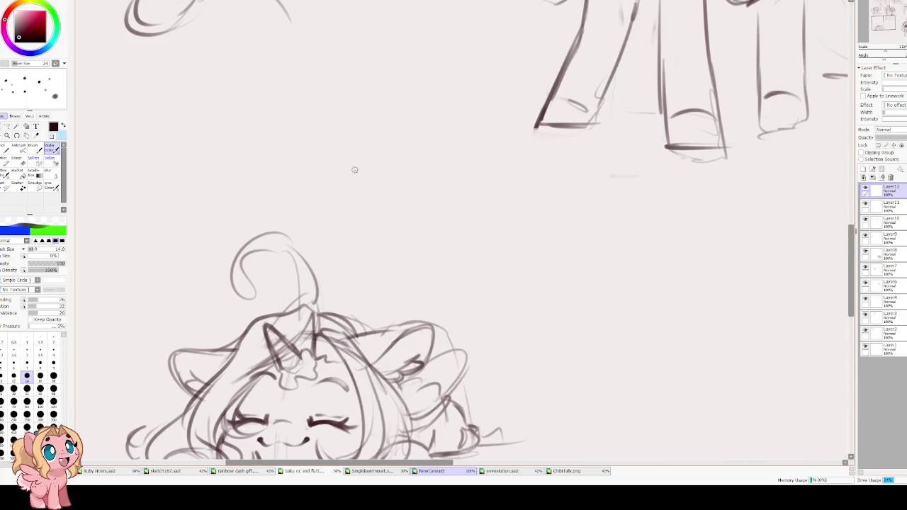
pyautogui.press('h')
pyautogui.press('h')
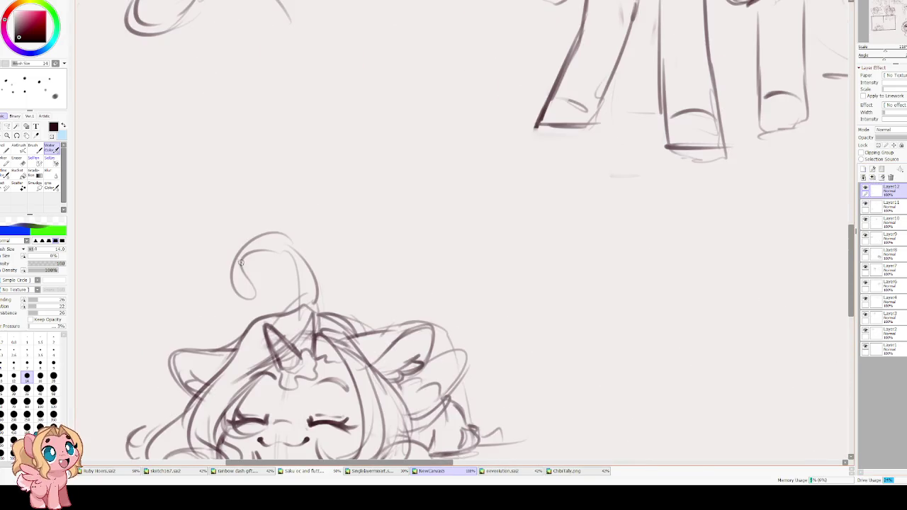
pyautogui.scroll(-3, 243, 256)
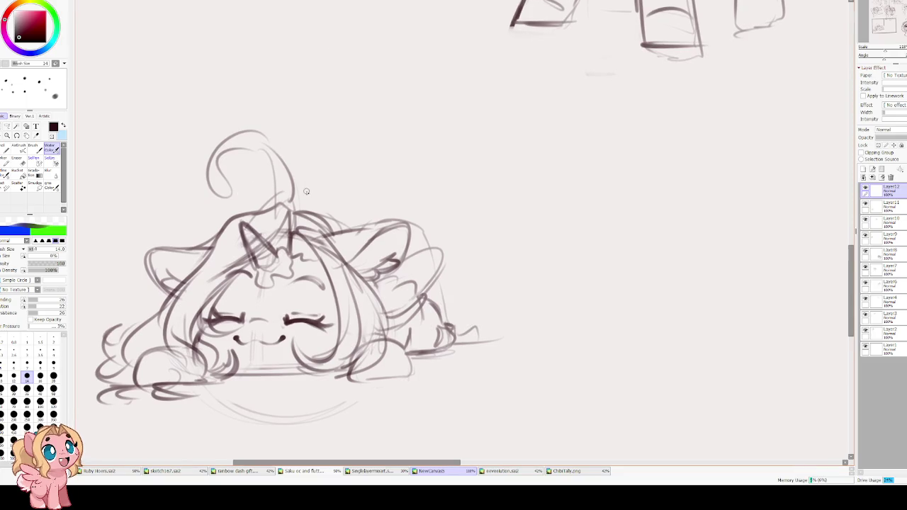
pyautogui.press('e')
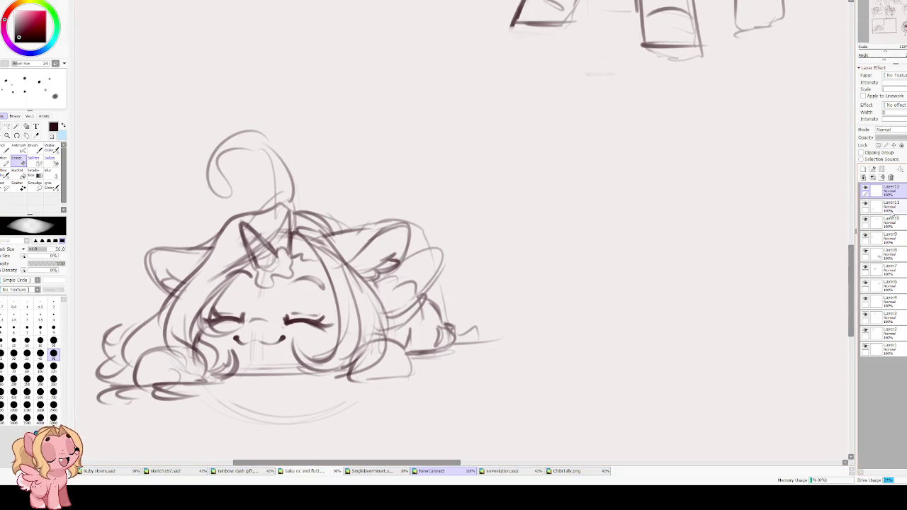
pyautogui.click(886, 206)
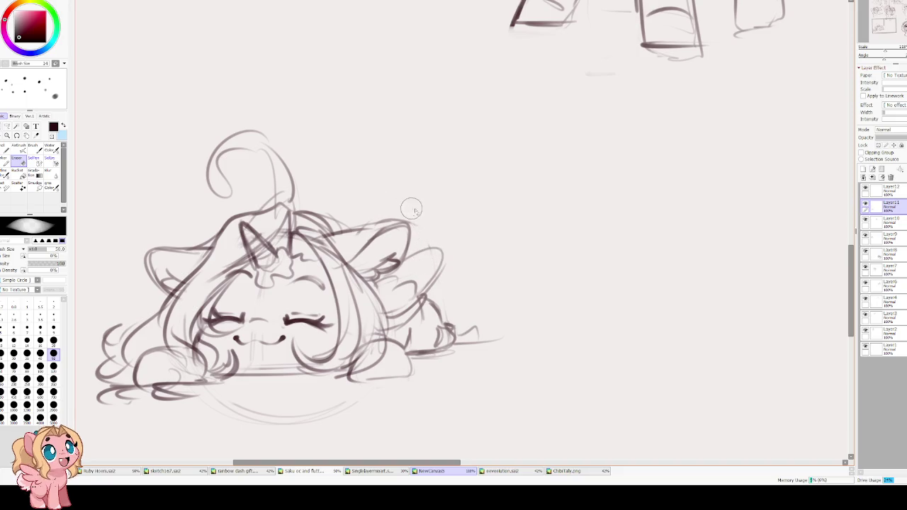
pyautogui.press('b')
pyautogui.moveTo(398, 187)
pyautogui.mouseDown()
pyautogui.moveTo(413, 235)
pyautogui.moveTo(445, 240)
pyautogui.mouseUp()
pyautogui.moveTo(367, 270); pyautogui.dragTo(388, 228)
pyautogui.hotkey('ctrl', 'z')
pyautogui.moveTo(330, 137); pyautogui.dragTo(389, 245)
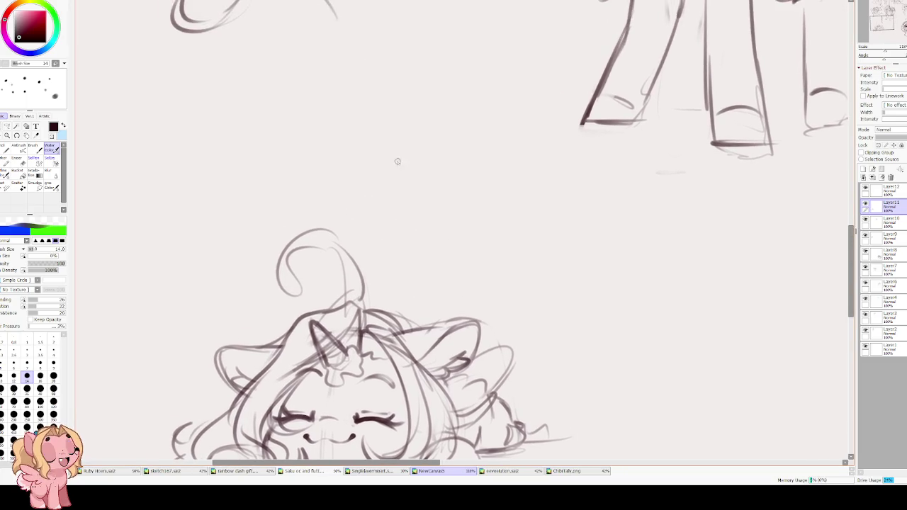
# Sketch extra lines along the cushion's lower-left, bottom and right edges
pyautogui.moveTo(345, 269)
pyautogui.mouseDown()
pyautogui.moveTo(472, 209)
pyautogui.moveTo(466, 178)
pyautogui.mouseUp()
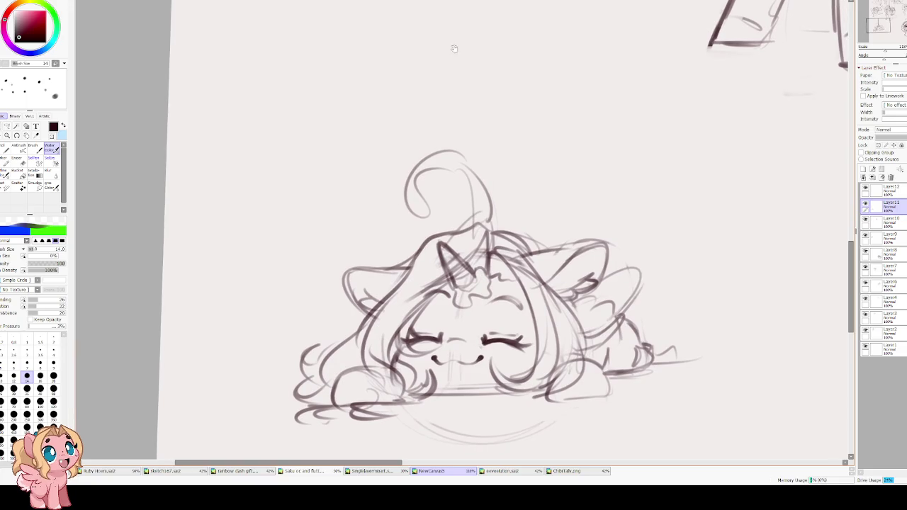
pyautogui.moveTo(416, 263); pyautogui.dragTo(410, 194)
pyautogui.moveTo(272, 333); pyautogui.dragTo(310, 392)
pyautogui.moveTo(544, 384)
pyautogui.mouseDown()
pyautogui.moveTo(604, 387)
pyautogui.moveTo(629, 376)
pyautogui.moveTo(600, 388)
pyautogui.mouseUp()
pyautogui.moveTo(671, 282); pyautogui.dragTo(696, 333)
pyautogui.moveTo(513, 264); pyautogui.dragTo(410, 403)
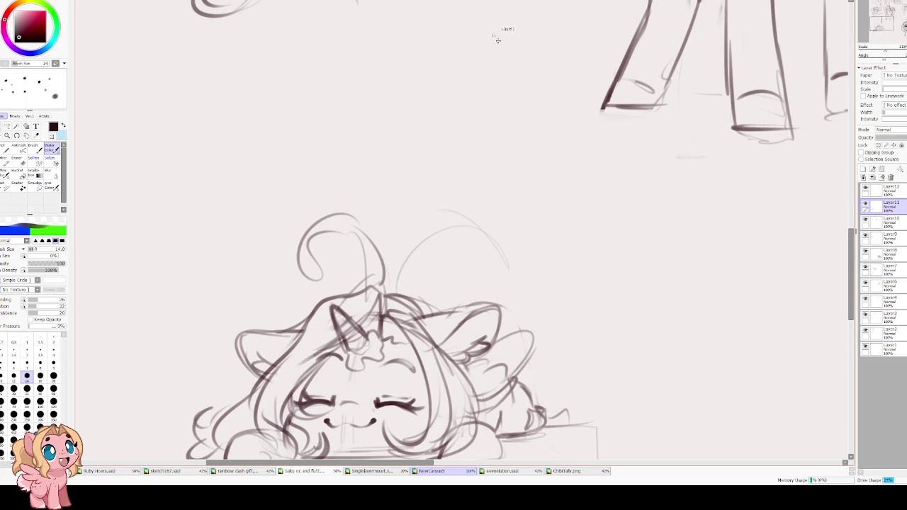
# Try arcs behind the head, mirroring the view and undoing the big arc strokes
pyautogui.moveTo(434, 285)
pyautogui.mouseDown()
pyautogui.moveTo(447, 245)
pyautogui.moveTo(543, 292)
pyautogui.mouseUp()
pyautogui.moveTo(434, 268); pyautogui.dragTo(433, 299)
pyautogui.press('h')
pyautogui.hotkey('ctrl', 'z')
pyautogui.moveTo(362, 309)
pyautogui.mouseDown()
pyautogui.moveTo(399, 260)
pyautogui.moveTo(405, 351)
pyautogui.mouseUp()
pyautogui.moveTo(378, 274); pyautogui.dragTo(386, 347)
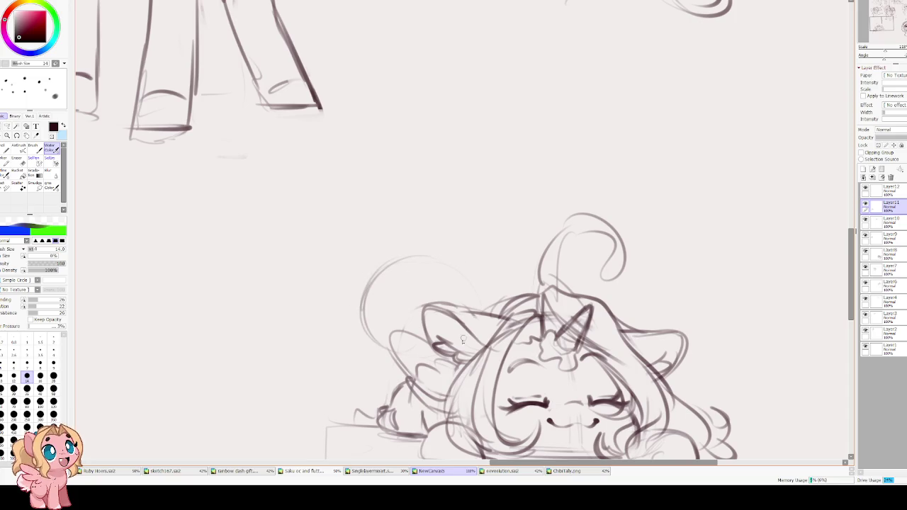
pyautogui.hotkey('ctrl', 'z')
pyautogui.hotkey('ctrl', 'z')
pyautogui.hotkey('ctrl', 'z')
pyautogui.hotkey('ctrl', 'z')
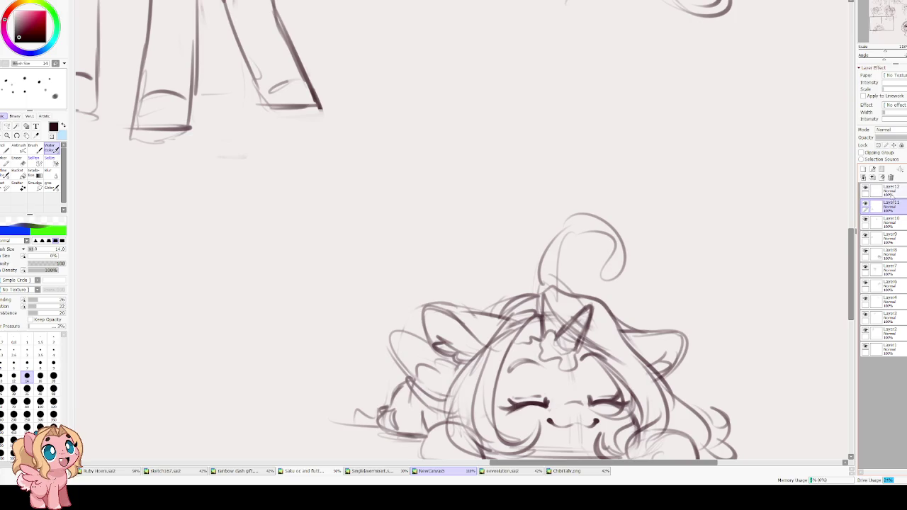
# On Layer12, sketch a curve above the ear and trial wing lines, undoing the wing strokes
pyautogui.click(892, 190)
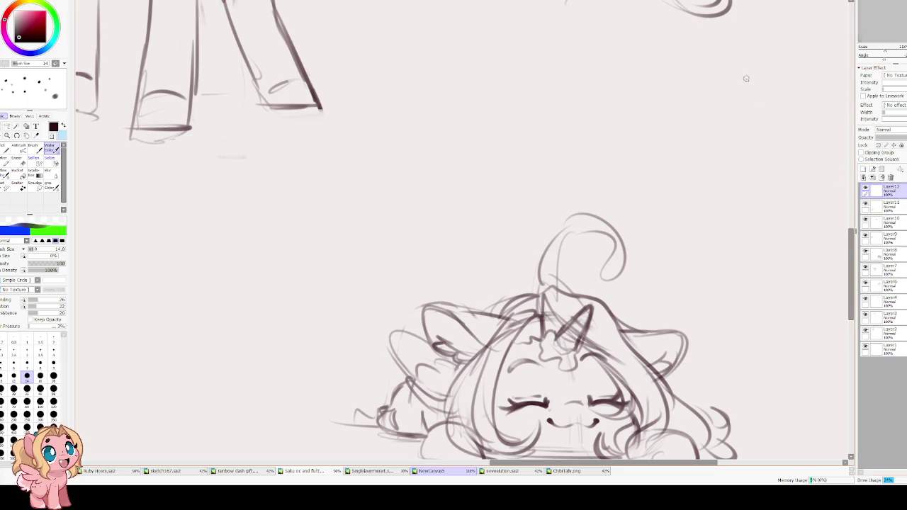
pyautogui.moveTo(409, 309); pyautogui.dragTo(418, 285)
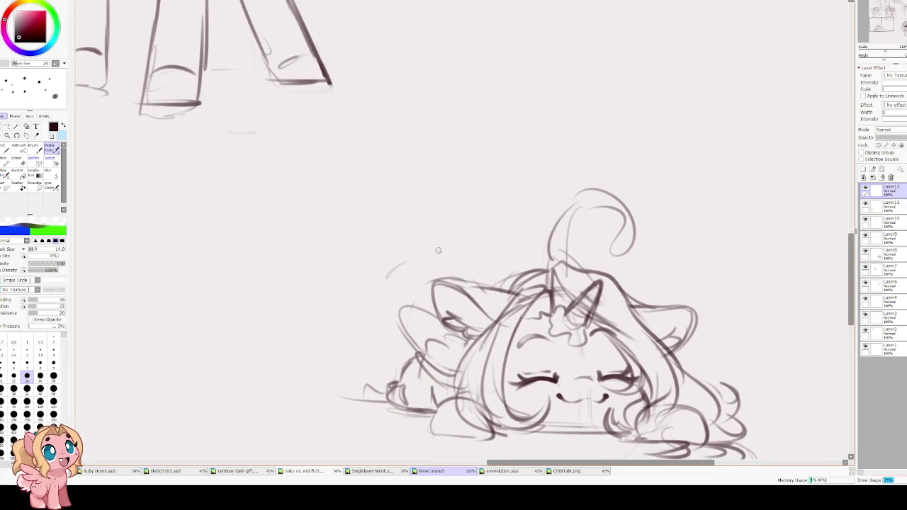
pyautogui.moveTo(478, 236); pyautogui.dragTo(432, 298)
pyautogui.moveTo(471, 237); pyautogui.dragTo(440, 308)
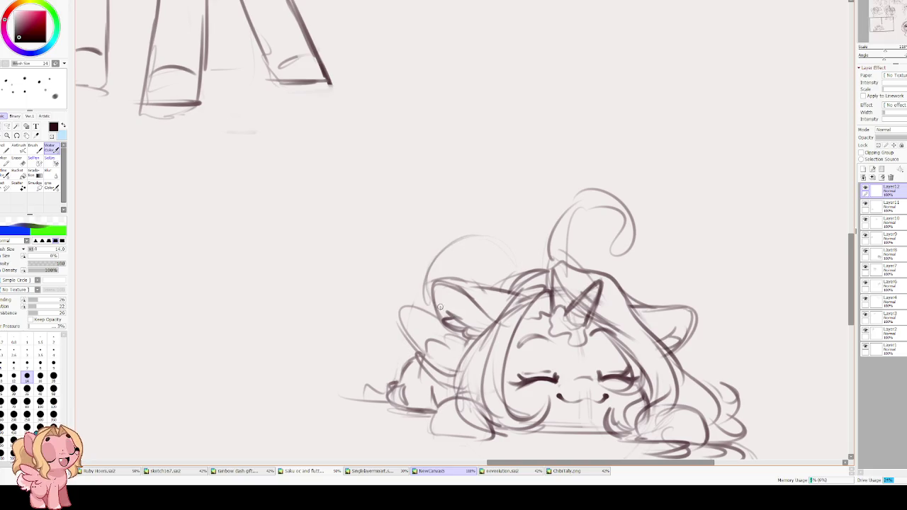
pyautogui.moveTo(411, 349); pyautogui.dragTo(396, 386)
pyautogui.moveTo(407, 349)
pyautogui.mouseDown()
pyautogui.moveTo(427, 375)
pyautogui.moveTo(394, 355)
pyautogui.moveTo(365, 383)
pyautogui.moveTo(431, 380)
pyautogui.moveTo(406, 348)
pyautogui.moveTo(392, 383)
pyautogui.mouseUp()
pyautogui.hotkey('ctrl', 'z')
# Add curves across the head and faint marks on its right side
pyautogui.press('h')
pyautogui.moveTo(441, 233); pyautogui.dragTo(398, 275)
pyautogui.moveTo(415, 232); pyautogui.dragTo(381, 256)
pyautogui.moveTo(479, 250)
pyautogui.mouseDown()
pyautogui.moveTo(472, 273)
pyautogui.moveTo(453, 285)
pyautogui.mouseUp()
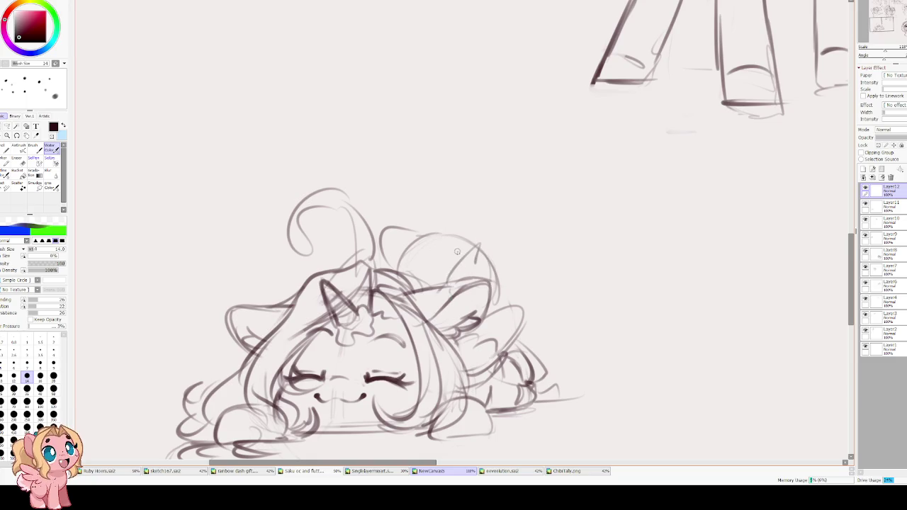
# Arch strokes over the head and near the ear, then redraw the tail and lower-right hair
pyautogui.moveTo(461, 231); pyautogui.dragTo(422, 280)
pyautogui.moveTo(460, 233)
pyautogui.mouseDown()
pyautogui.moveTo(397, 231)
pyautogui.moveTo(480, 247)
pyautogui.moveTo(530, 322)
pyautogui.moveTo(503, 321)
pyautogui.mouseUp()
pyautogui.moveTo(457, 279)
pyautogui.mouseDown()
pyautogui.moveTo(491, 275)
pyautogui.moveTo(482, 339)
pyautogui.moveTo(492, 364)
pyautogui.moveTo(525, 375)
pyautogui.moveTo(560, 373)
pyautogui.mouseUp()
pyautogui.press('e')
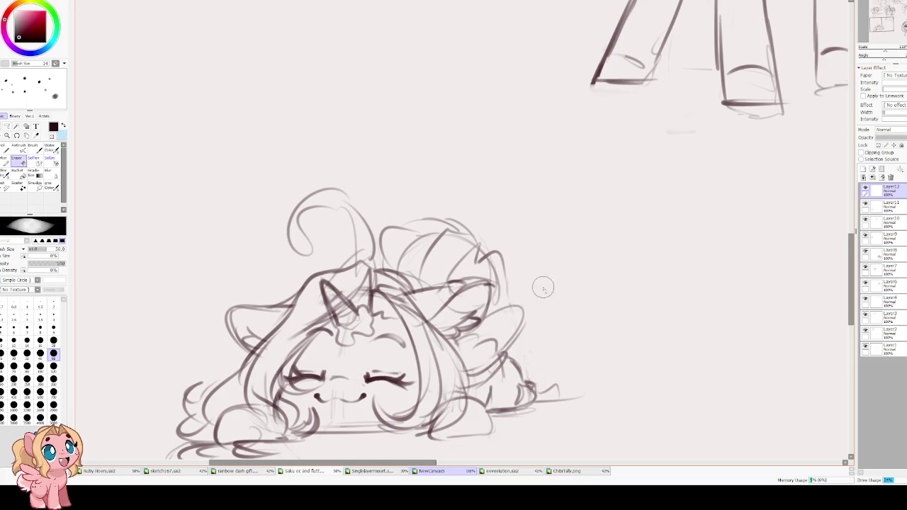
pyautogui.press('e')
pyautogui.moveTo(506, 343)
pyautogui.mouseDown()
pyautogui.moveTo(534, 378)
pyautogui.moveTo(487, 389)
pyautogui.moveTo(546, 364)
pyautogui.moveTo(533, 380)
pyautogui.mouseUp()
# Recentre the view on the chibi and begin transforming the rough wing curves
pyautogui.moveTo(289, 314)
pyautogui.mouseDown()
pyautogui.moveTo(410, 297)
pyautogui.moveTo(320, 342)
pyautogui.moveTo(337, 363)
pyautogui.moveTo(329, 359)
pyautogui.mouseUp()
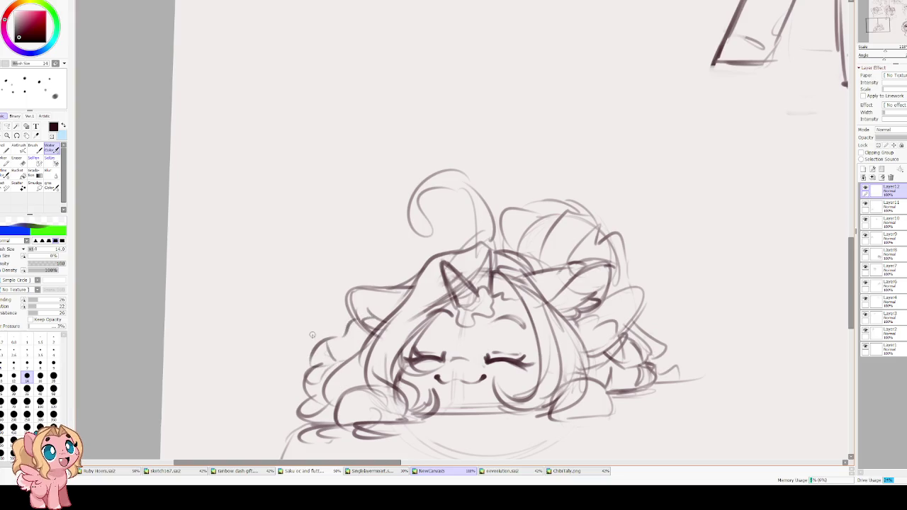
pyautogui.moveTo(367, 284); pyautogui.dragTo(319, 301)
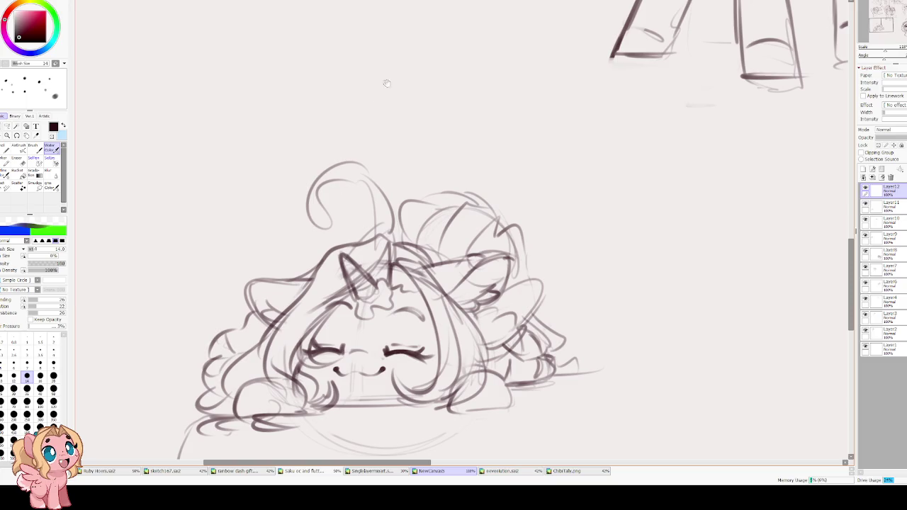
pyautogui.moveTo(426, 184); pyautogui.dragTo(373, 200)
pyautogui.scroll(-2, 445, 192)
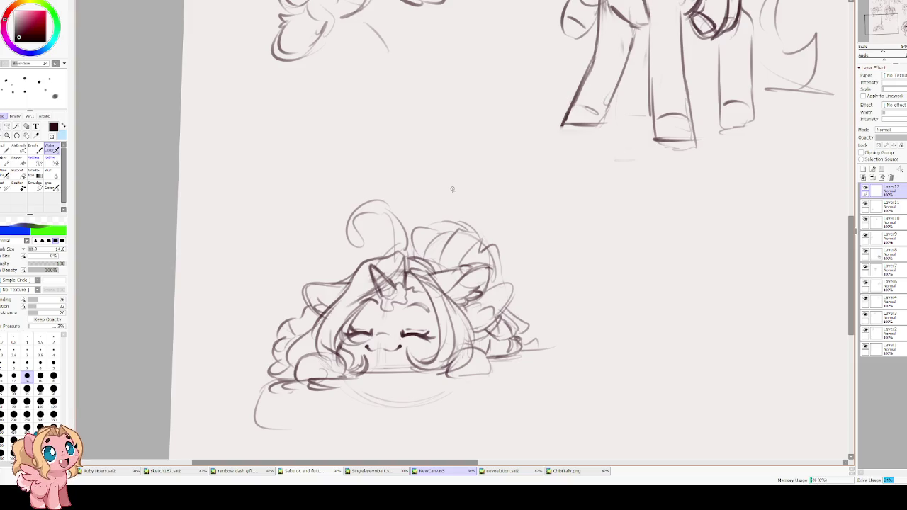
pyautogui.scroll(1, 498, 203)
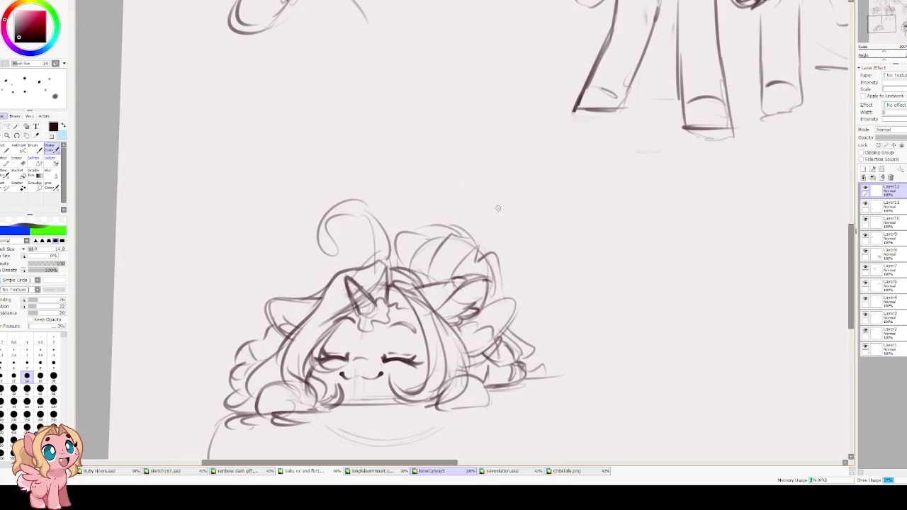
pyautogui.hotkey('ctrl', 't')
# Nudge and tilt the chibi sketch, then sketch the zzz snore mark and redraw its left ear
pyautogui.moveTo(425, 284)
pyautogui.mouseDown()
pyautogui.moveTo(450, 305)
pyautogui.moveTo(443, 298)
pyautogui.mouseUp()
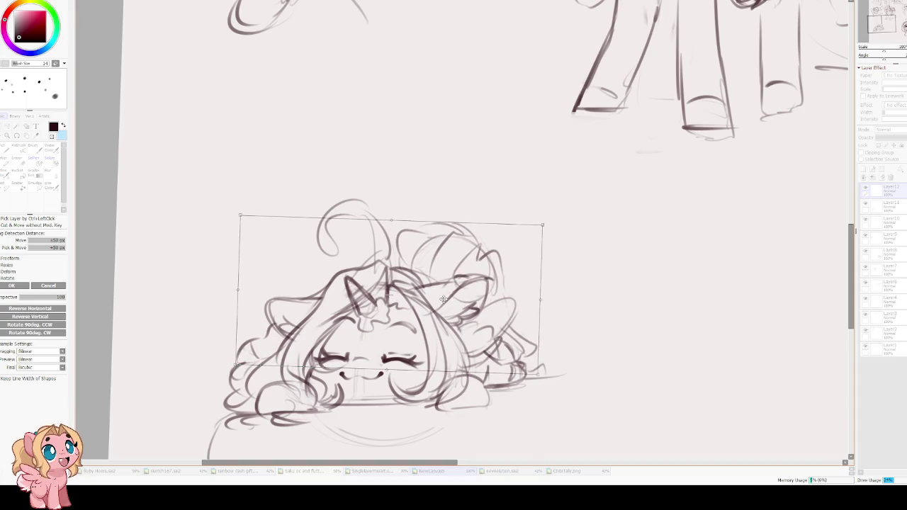
pyautogui.press('Return')
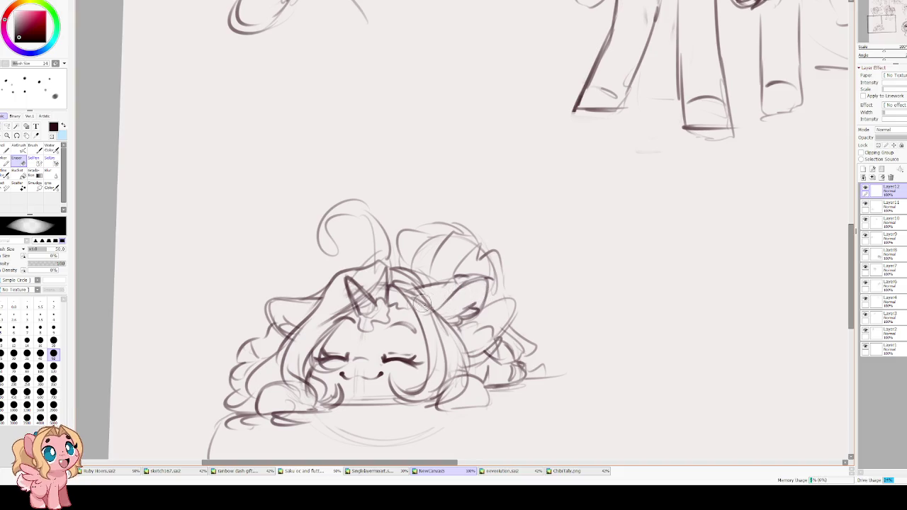
pyautogui.press('c')
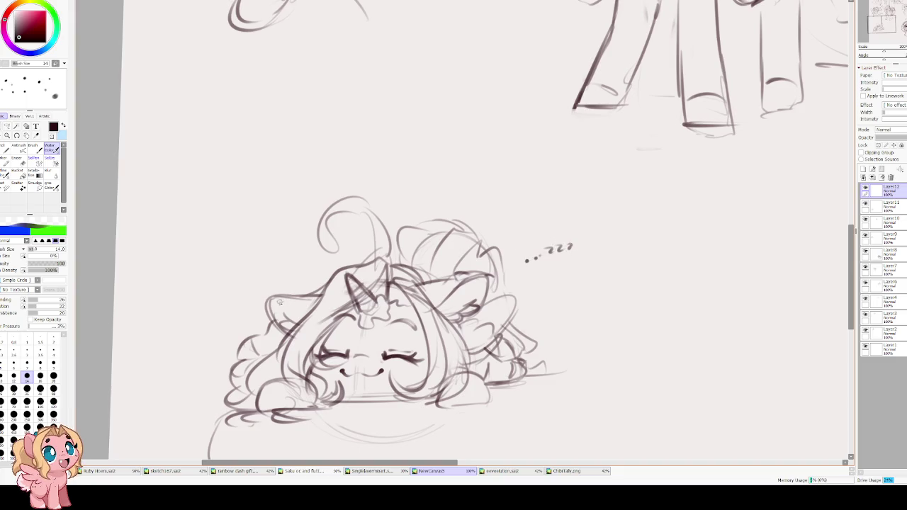
pyautogui.moveTo(304, 285); pyautogui.dragTo(285, 308)
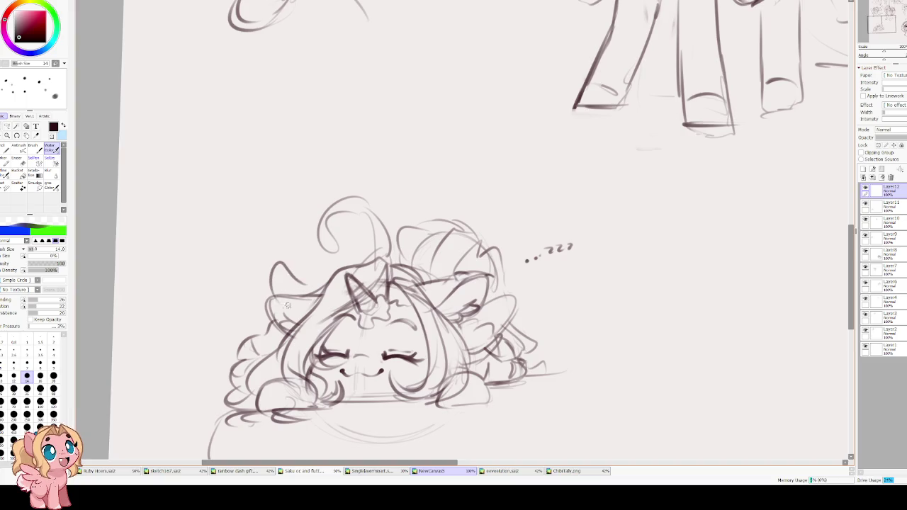
pyautogui.moveTo(355, 255)
pyautogui.mouseDown()
pyautogui.moveTo(324, 264)
pyautogui.moveTo(355, 255)
pyautogui.moveTo(394, 262)
pyautogui.moveTo(328, 323)
pyautogui.mouseUp()
pyautogui.moveTo(438, 280)
pyautogui.mouseDown()
pyautogui.moveTo(411, 275)
pyautogui.moveTo(394, 313)
pyautogui.moveTo(427, 321)
pyautogui.mouseUp()
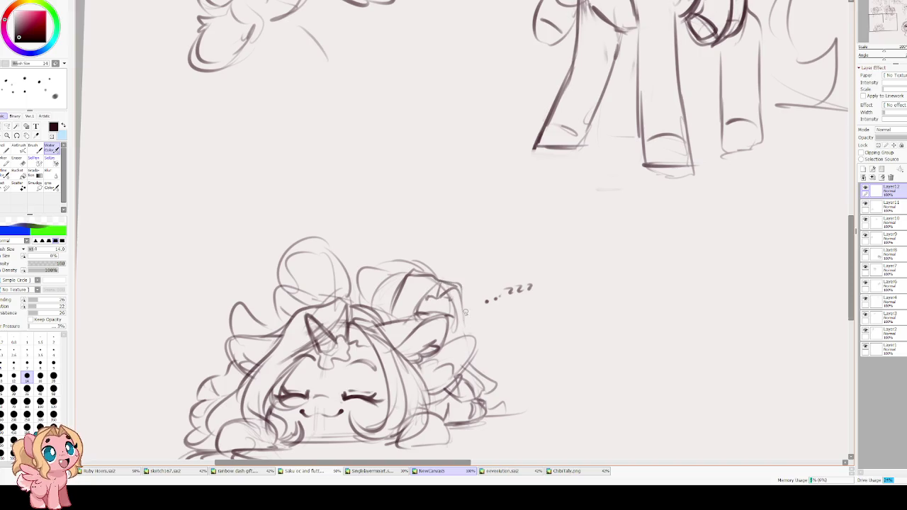
# Trace over the ear outline and top, and add a small curve near the wing tip
pyautogui.moveTo(440, 282); pyautogui.dragTo(465, 311)
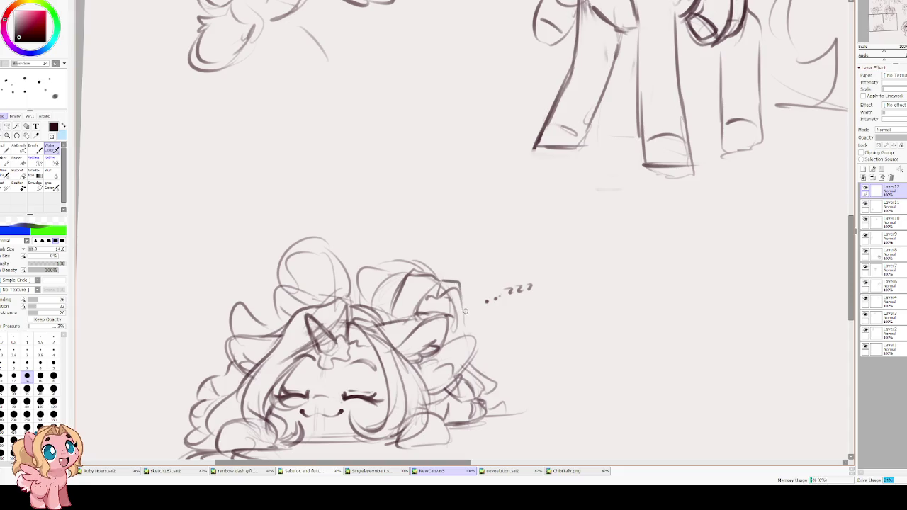
pyautogui.moveTo(440, 281); pyautogui.dragTo(465, 288)
pyautogui.moveTo(474, 343); pyautogui.dragTo(490, 332)
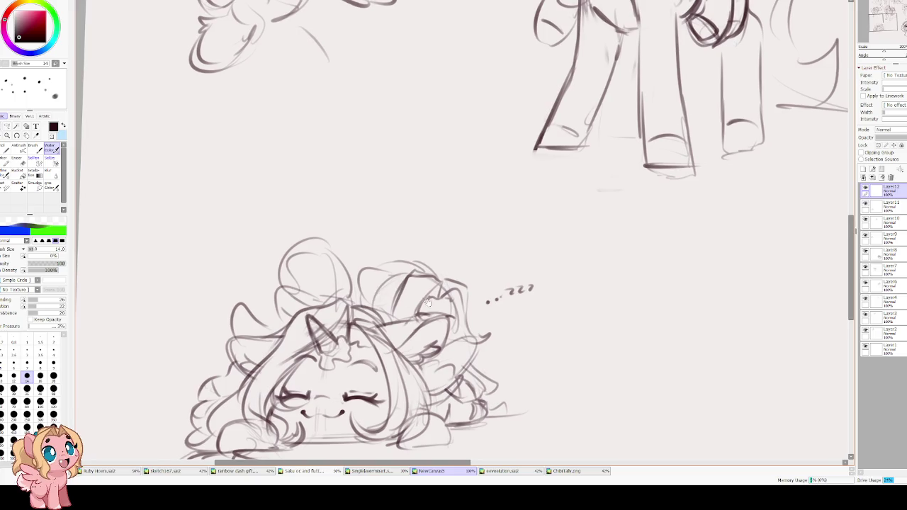
pyautogui.press('e')
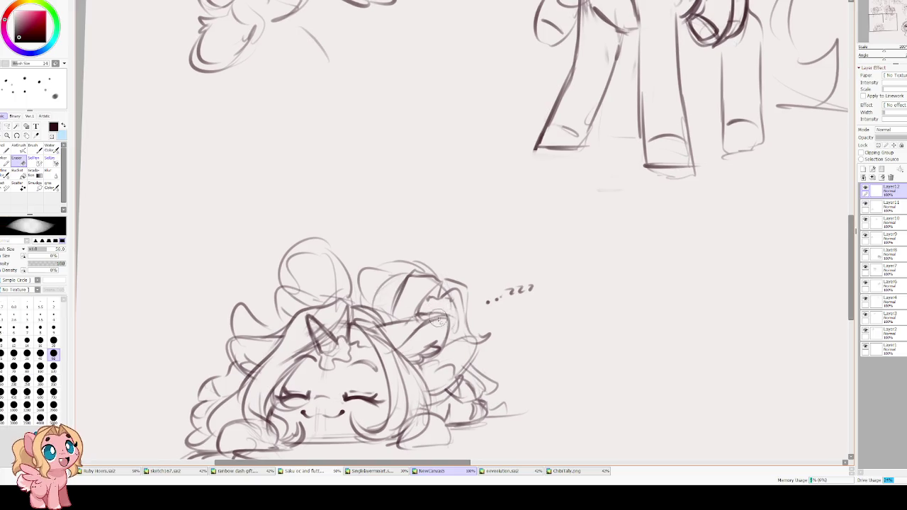
pyautogui.press('e')
# Refine the unicorn's hair and ear lines with the canvas mirrored, then target the rough sketch layer for erasing
pyautogui.press('h')
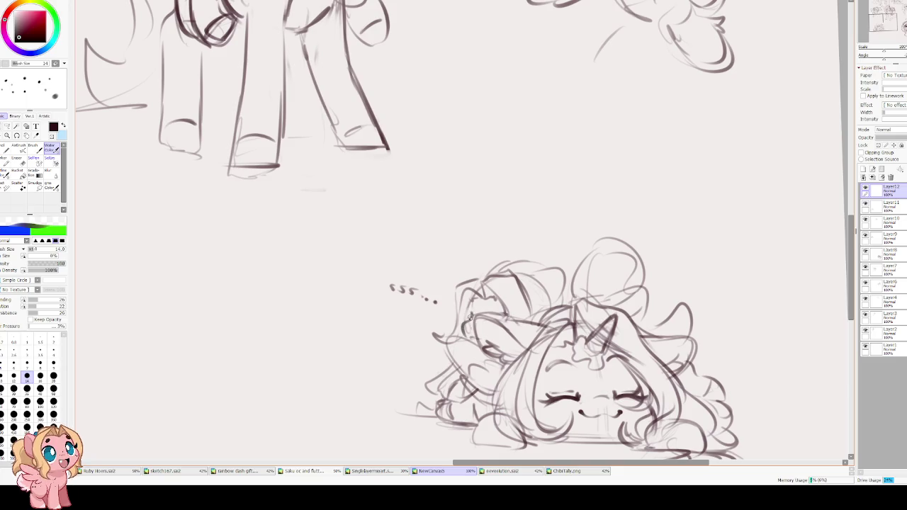
pyautogui.moveTo(482, 316); pyautogui.dragTo(497, 317)
pyautogui.press('h')
pyautogui.moveTo(429, 297)
pyautogui.mouseDown()
pyautogui.moveTo(441, 309)
pyautogui.moveTo(462, 285)
pyautogui.moveTo(448, 309)
pyautogui.mouseUp()
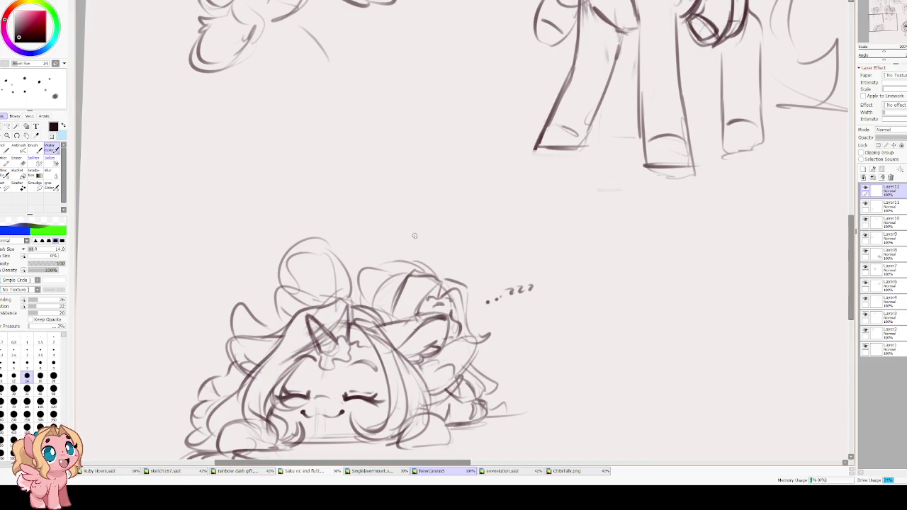
pyautogui.scroll(-3, 452, 248)
pyautogui.scroll(2, 419, 244)
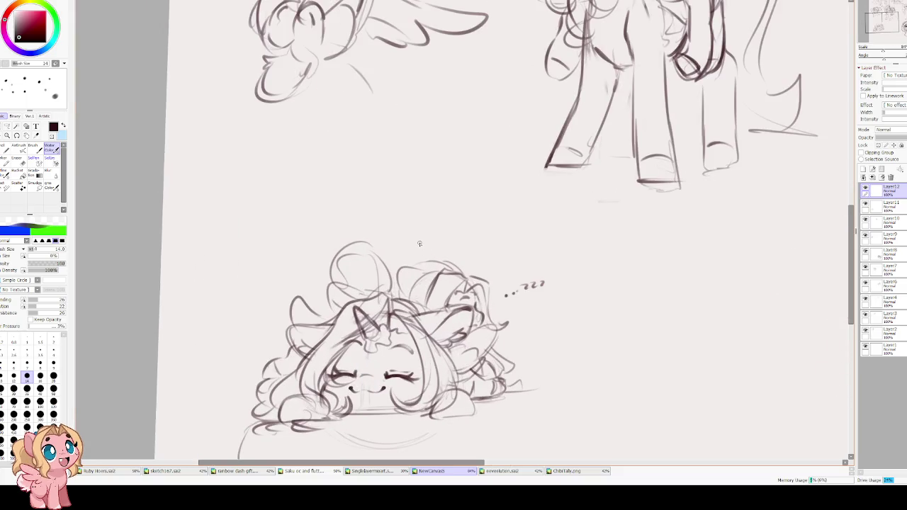
pyautogui.press('e')
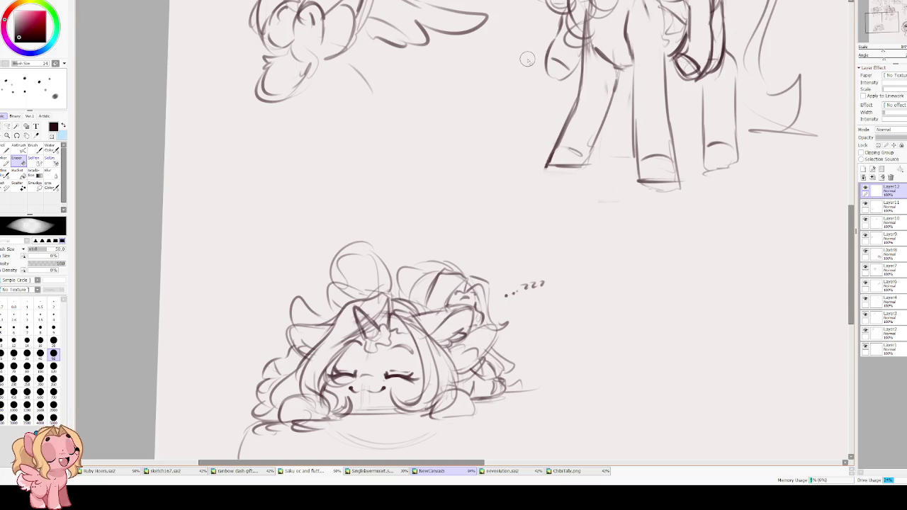
pyautogui.click(883, 178)
# Clear the rough sketch layer and draw the cushion's base and side edge under the unicorn
pyautogui.press('v')
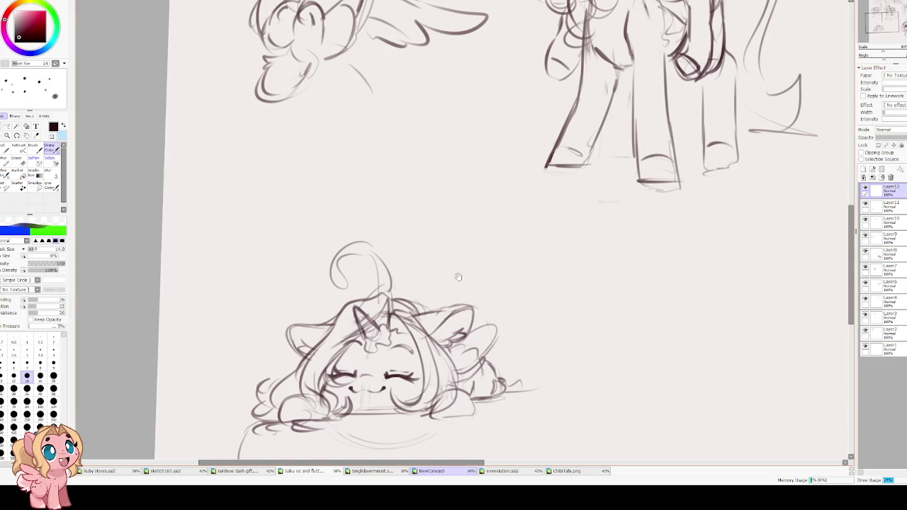
pyautogui.moveTo(458, 278); pyautogui.dragTo(416, 231)
pyautogui.moveTo(529, 337); pyautogui.dragTo(529, 402)
pyautogui.moveTo(469, 411)
pyautogui.mouseDown()
pyautogui.moveTo(293, 404)
pyautogui.moveTo(518, 404)
pyautogui.mouseUp()
pyautogui.hotkey('ctrl', 'z')
pyautogui.hotkey('ctrl', 'z')
pyautogui.hotkey('ctrl', 'z')
pyautogui.moveTo(277, 406); pyautogui.dragTo(496, 398)
pyautogui.moveTo(512, 341); pyautogui.dragTo(515, 394)
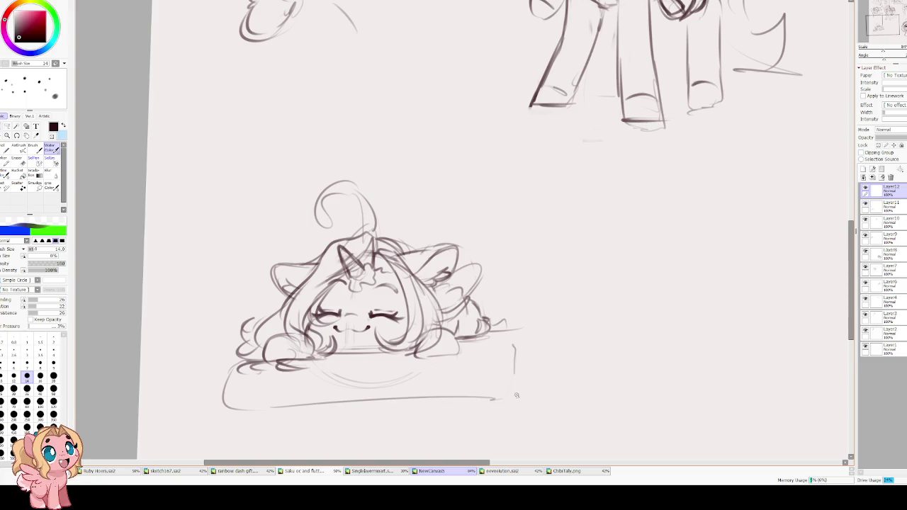
pyautogui.scroll(2, 504, 206)
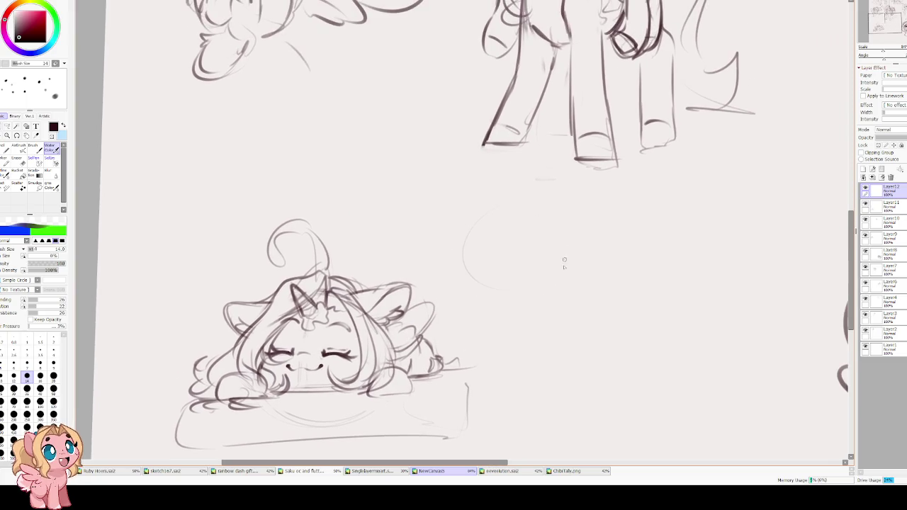
# Lasso the head circle, reposition it beside the unicorn with Free Transform, and deselect
pyautogui.hotkey('ctrl', 't')
pyautogui.press('Return')
pyautogui.press('l')
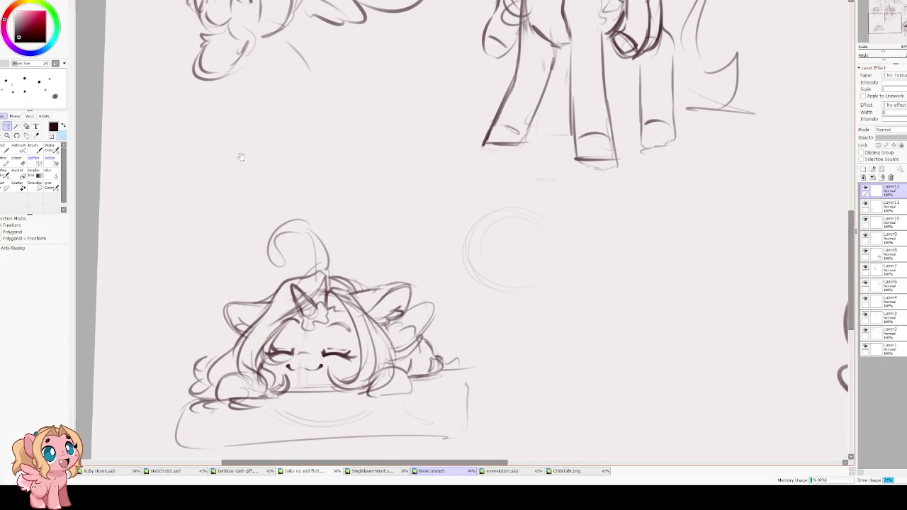
pyautogui.hscroll(3, 509, 249)
pyautogui.moveTo(449, 175)
pyautogui.mouseDown()
pyautogui.moveTo(508, 249)
pyautogui.moveTo(461, 280)
pyautogui.mouseUp()
pyautogui.hotkey('ctrl', 't')
pyautogui.moveTo(417, 233); pyautogui.dragTo(429, 232)
pyautogui.press('Return')
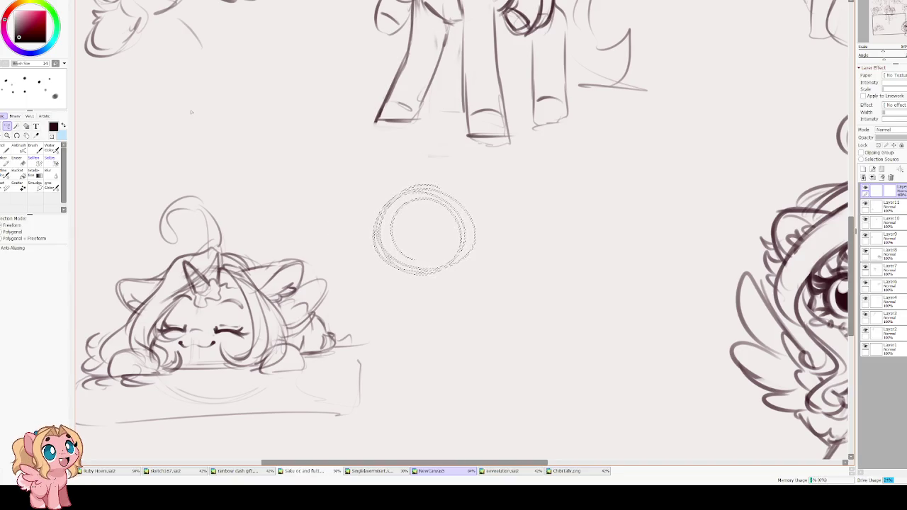
pyautogui.hotkey('ctrl', 'd')
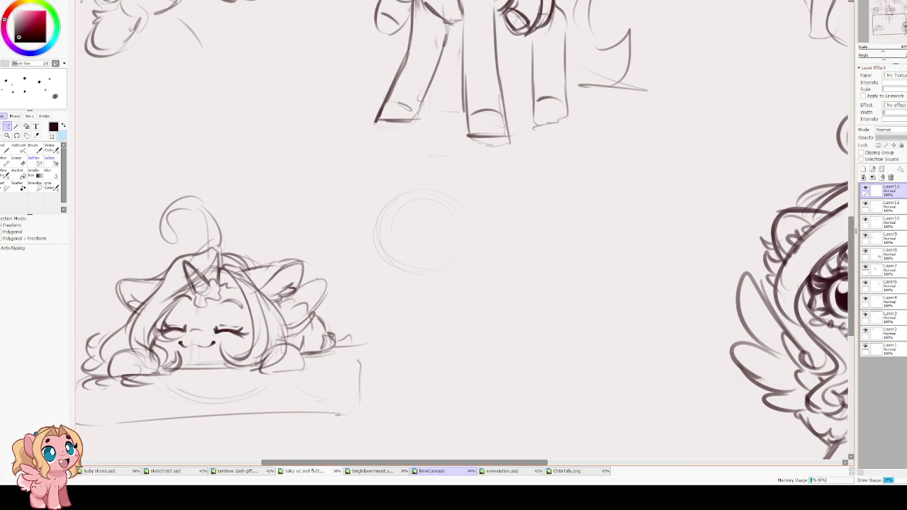
pyautogui.scroll(2, 317, 163)
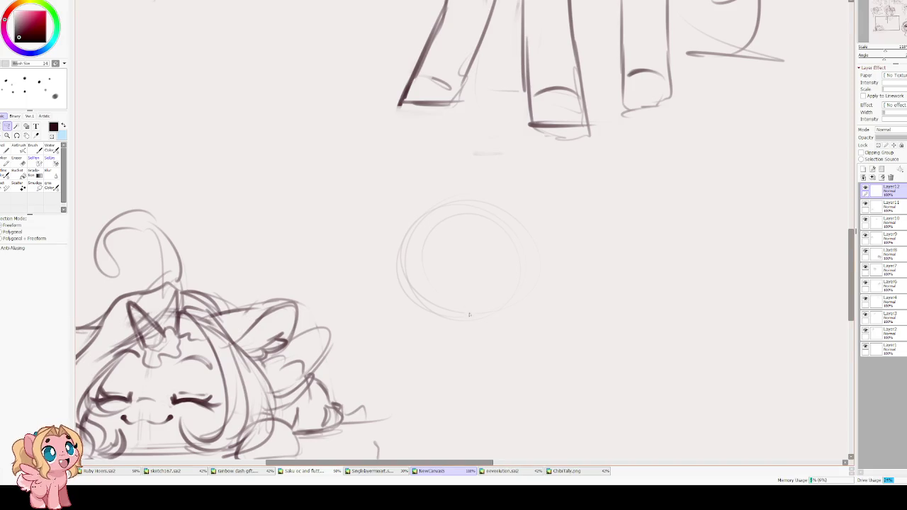
# Draw eye and centre guidelines in the circle, then dark, thick half-lidded eye lines
pyautogui.press('c')
pyautogui.moveTo(427, 288); pyautogui.dragTo(519, 284)
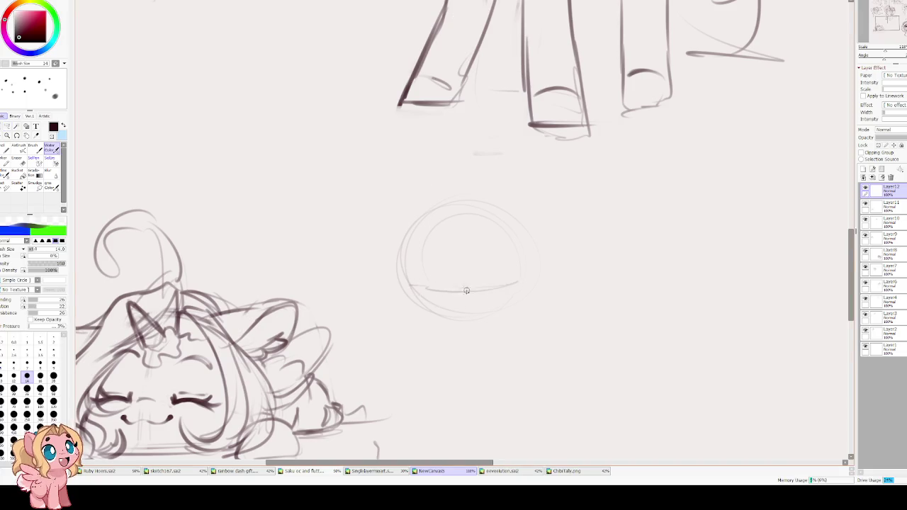
pyautogui.moveTo(461, 204)
pyautogui.mouseDown()
pyautogui.moveTo(451, 293)
pyautogui.moveTo(506, 284)
pyautogui.mouseUp()
pyautogui.hotkey('ctrl', 'z')
pyautogui.moveTo(415, 281); pyautogui.dragTo(509, 286)
pyautogui.hotkey('ctrl', 'z')
pyautogui.hotkey('ctrl', 'z')
pyautogui.moveTo(446, 283); pyautogui.dragTo(437, 283)
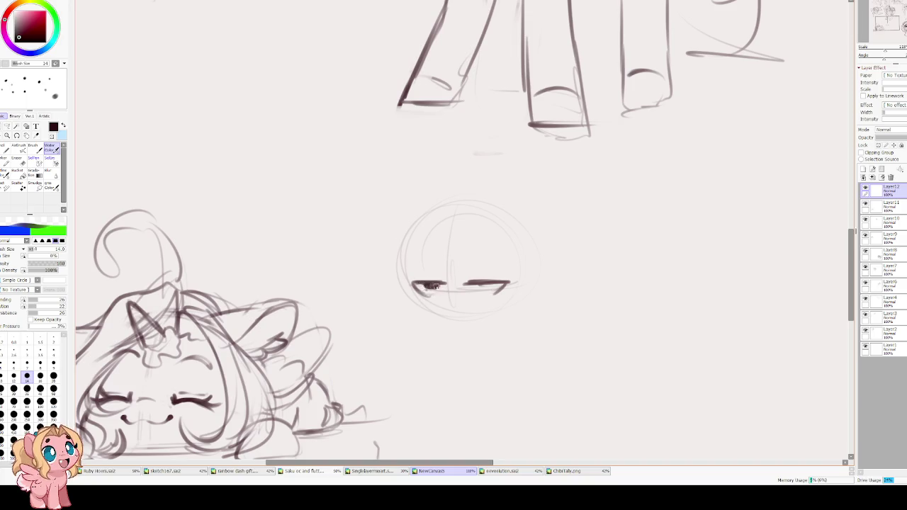
pyautogui.moveTo(471, 290); pyautogui.dragTo(475, 285)
pyautogui.hotkey('ctrl', 'z')
pyautogui.hotkey('ctrl', 'z')
pyautogui.hotkey('ctrl', 'z')
pyautogui.moveTo(454, 283); pyautogui.dragTo(423, 287)
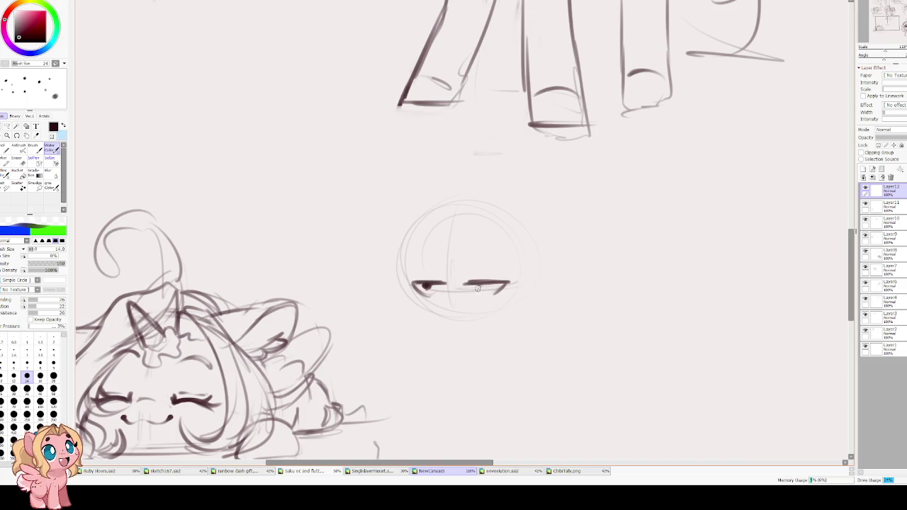
pyautogui.moveTo(415, 281)
pyautogui.mouseDown()
pyautogui.moveTo(507, 278)
pyautogui.moveTo(506, 270)
pyautogui.moveTo(442, 272)
pyautogui.mouseUp()
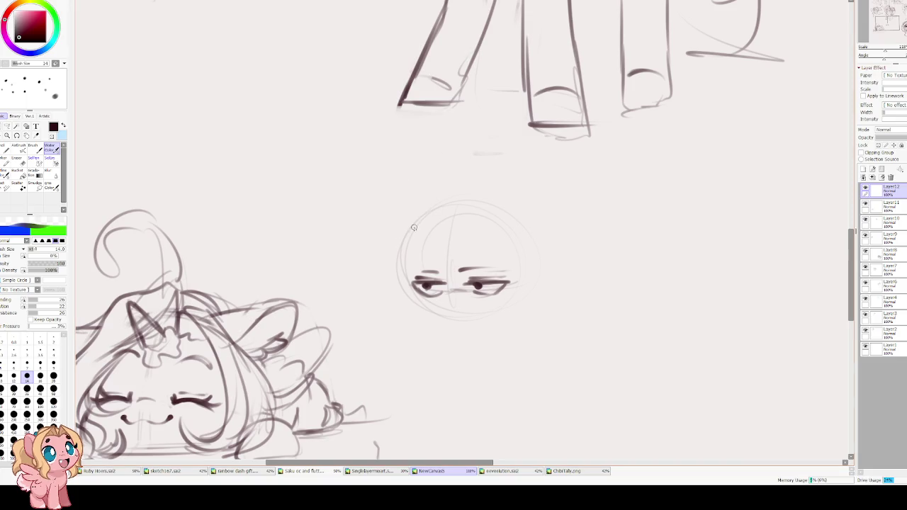
# Trace the face outline, add a long flat mouth, and give the eyes heavy lids
pyautogui.moveTo(423, 233)
pyautogui.mouseDown()
pyautogui.moveTo(416, 314)
pyautogui.moveTo(453, 321)
pyautogui.moveTo(520, 241)
pyautogui.mouseUp()
pyautogui.moveTo(422, 232); pyautogui.dragTo(506, 223)
pyautogui.moveTo(520, 256); pyautogui.dragTo(513, 309)
pyautogui.moveTo(444, 315); pyautogui.dragTo(485, 312)
pyautogui.hotkey('ctrl', 'z')
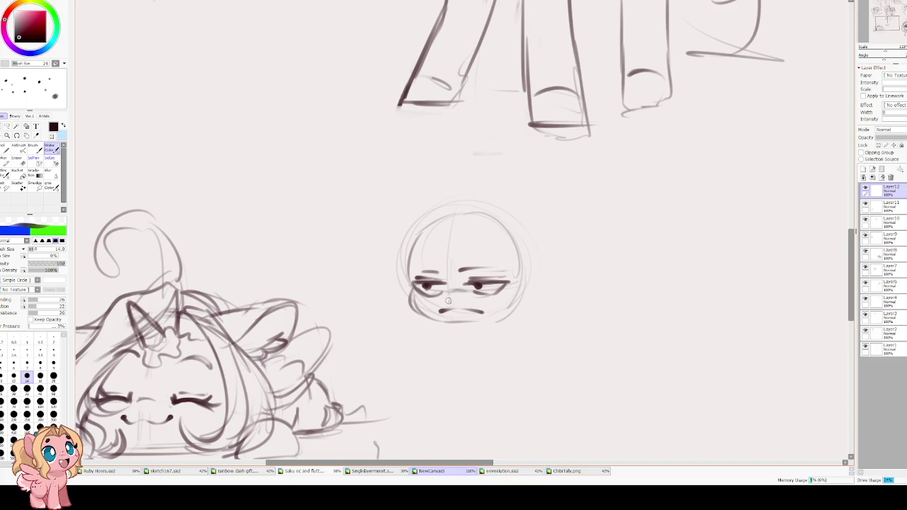
pyautogui.moveTo(423, 286); pyautogui.dragTo(517, 282)
pyautogui.moveTo(409, 281)
pyautogui.mouseDown()
pyautogui.moveTo(430, 297)
pyautogui.moveTo(496, 295)
pyautogui.moveTo(505, 287)
pyautogui.mouseUp()
pyautogui.moveTo(432, 289)
pyautogui.mouseDown()
pyautogui.moveTo(461, 287)
pyautogui.moveTo(448, 312)
pyautogui.moveTo(493, 314)
pyautogui.moveTo(465, 310)
pyautogui.mouseUp()
pyautogui.press('e')
pyautogui.press('c')
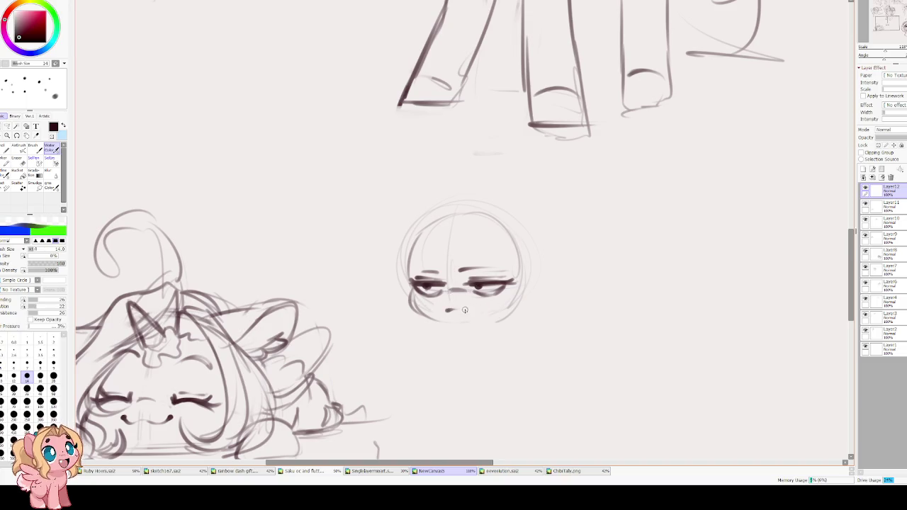
# Darken the head's contour and add ears bulging out on both sides
pyautogui.moveTo(432, 224)
pyautogui.mouseDown()
pyautogui.moveTo(408, 278)
pyautogui.moveTo(411, 300)
pyautogui.moveTo(429, 320)
pyautogui.mouseUp()
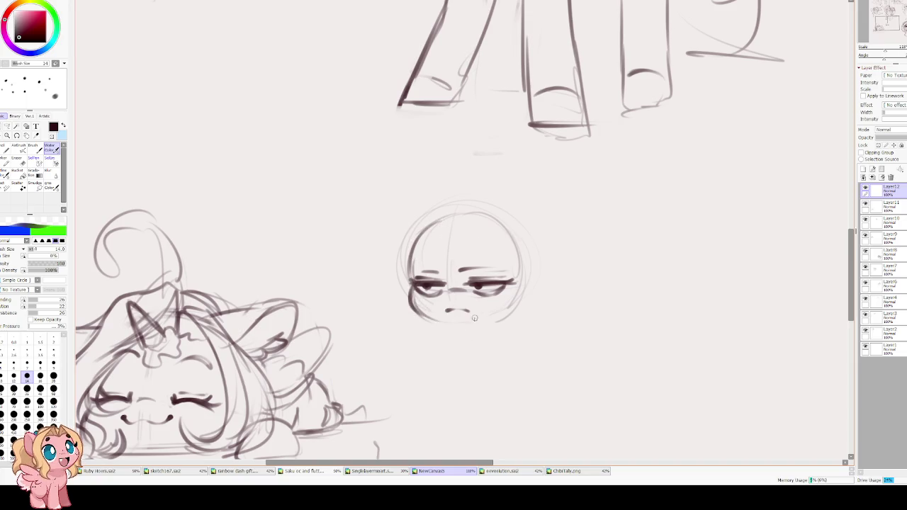
pyautogui.moveTo(421, 232)
pyautogui.mouseDown()
pyautogui.moveTo(477, 211)
pyautogui.moveTo(524, 265)
pyautogui.mouseUp()
pyautogui.moveTo(505, 225); pyautogui.dragTo(524, 296)
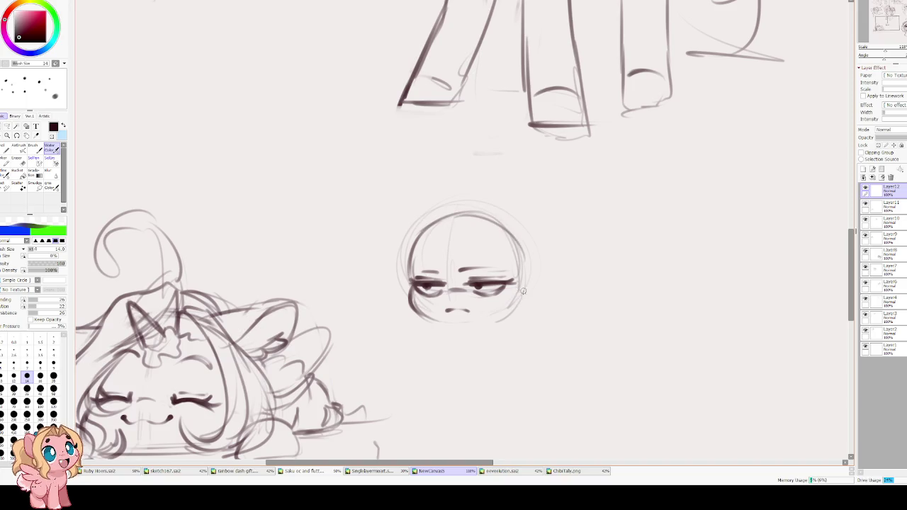
pyautogui.moveTo(524, 263)
pyautogui.mouseDown()
pyautogui.moveTo(514, 315)
pyautogui.moveTo(505, 318)
pyautogui.mouseUp()
pyautogui.moveTo(428, 223); pyautogui.dragTo(408, 280)
pyautogui.moveTo(504, 227); pyautogui.dragTo(535, 285)
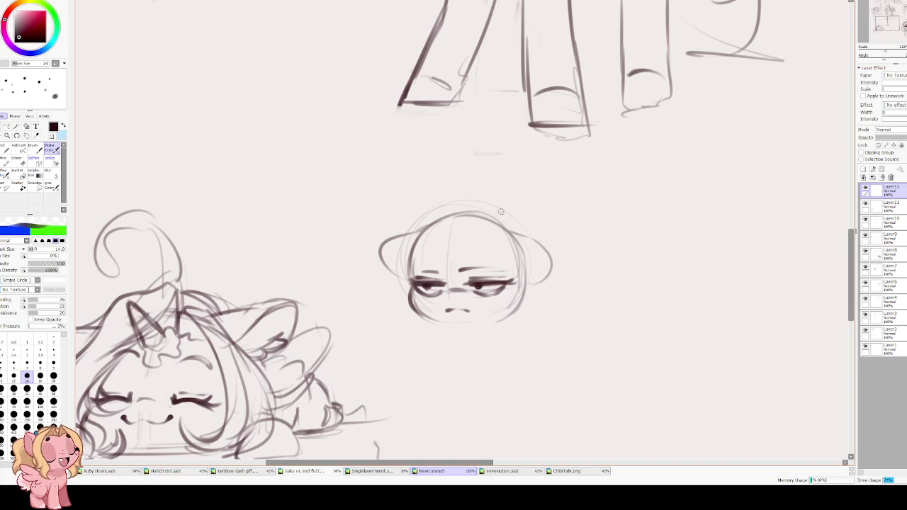
# Sketch the chin curves and neck outline beneath the grumpy head, undoing several retries
pyautogui.scroll(-2, 476, 278)
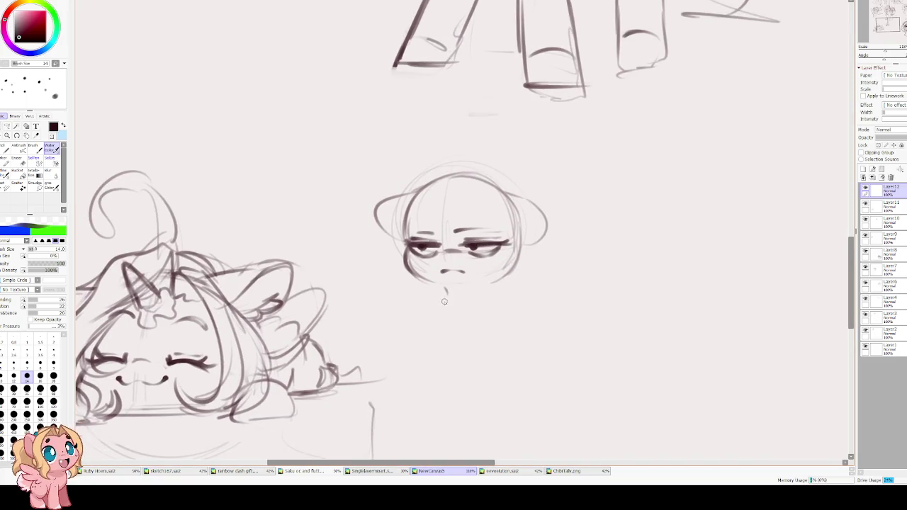
pyautogui.moveTo(448, 290)
pyautogui.mouseDown()
pyautogui.moveTo(443, 311)
pyautogui.moveTo(435, 307)
pyautogui.moveTo(449, 316)
pyautogui.moveTo(435, 337)
pyautogui.mouseUp()
pyautogui.hotkey('ctrl', 'z')
pyautogui.hotkey('ctrl', 'z')
pyautogui.hotkey('ctrl', 'z')
pyautogui.hotkey('ctrl', 'z')
pyautogui.moveTo(446, 284)
pyautogui.mouseDown()
pyautogui.moveTo(428, 297)
pyautogui.moveTo(446, 305)
pyautogui.moveTo(432, 323)
pyautogui.mouseUp()
pyautogui.hotkey('ctrl', 'z')
pyautogui.hotkey('ctrl', 'z')
pyautogui.hotkey('ctrl', 'z')
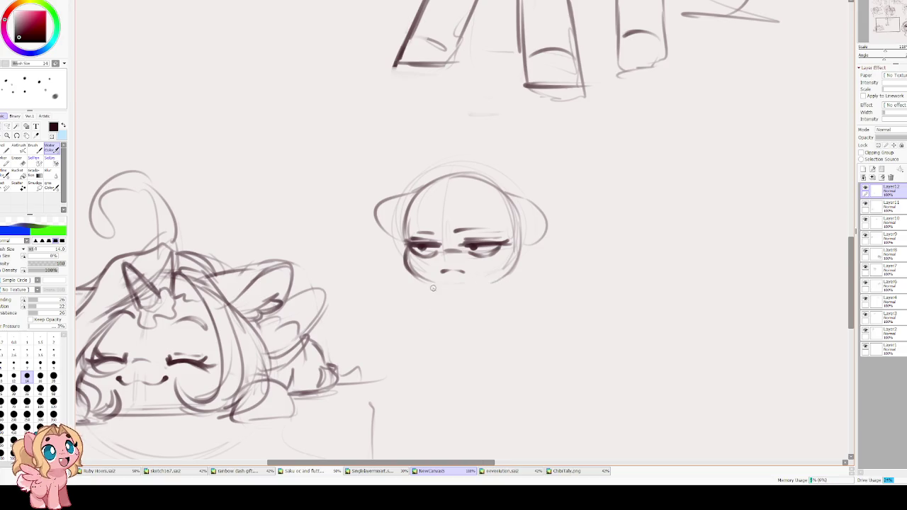
pyautogui.moveTo(411, 293); pyautogui.dragTo(429, 287)
pyautogui.hotkey('ctrl', 'z')
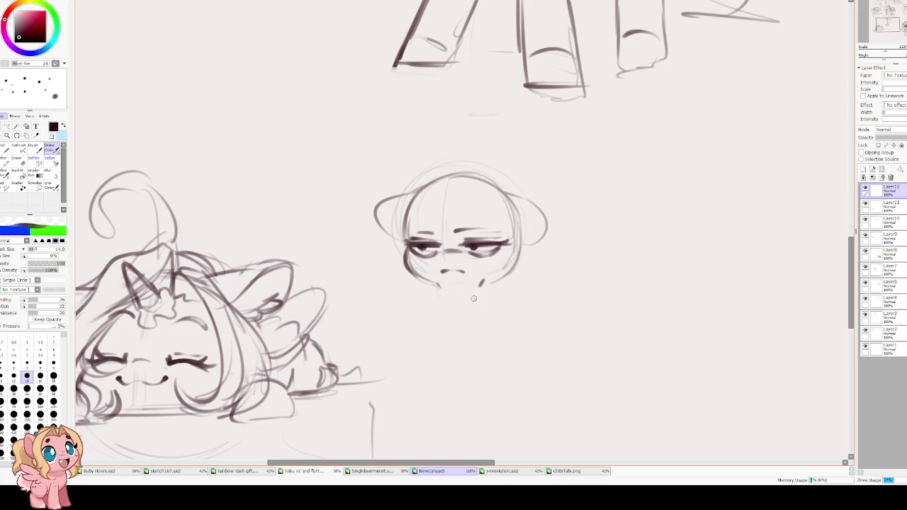
pyautogui.moveTo(436, 288); pyautogui.dragTo(456, 312)
pyautogui.moveTo(486, 284); pyautogui.dragTo(469, 329)
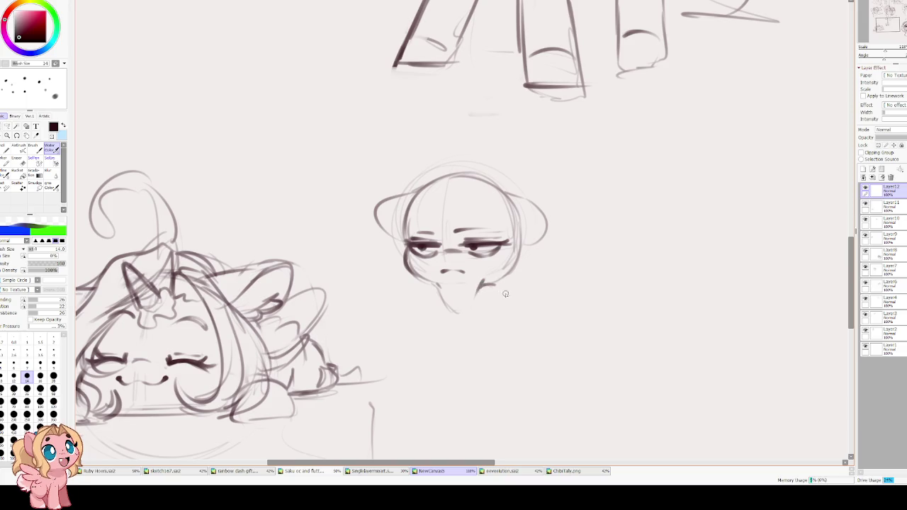
pyautogui.moveTo(496, 282)
pyautogui.mouseDown()
pyautogui.moveTo(471, 330)
pyautogui.moveTo(505, 332)
pyautogui.mouseUp()
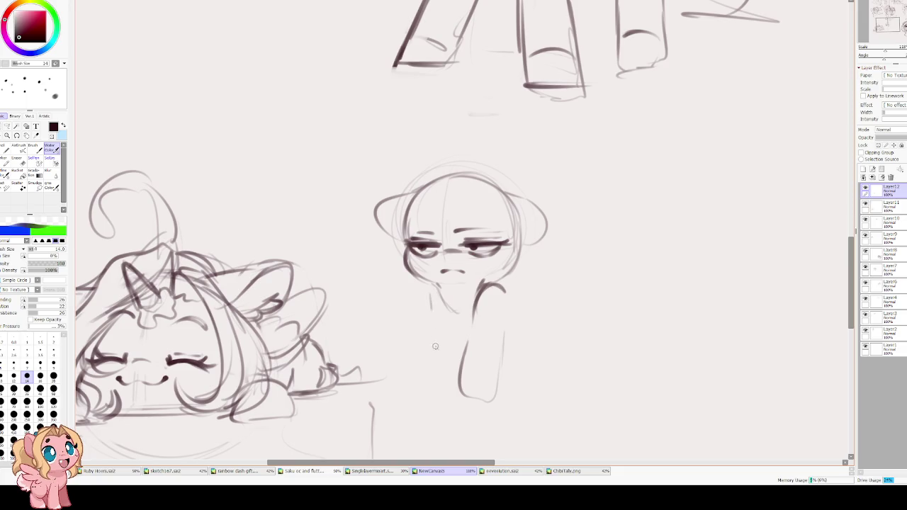
# Draw the body's left side and mirror the view to check proportions
pyautogui.moveTo(433, 288); pyautogui.dragTo(445, 389)
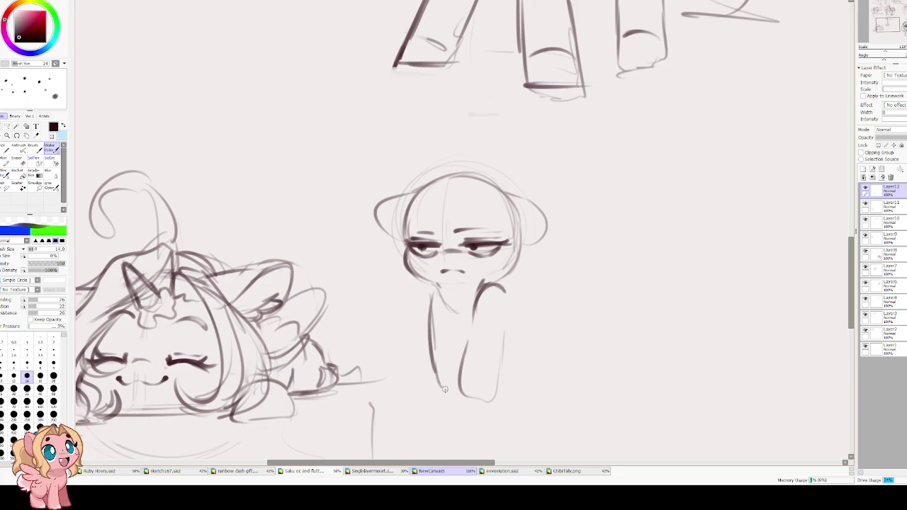
pyautogui.press('h')
pyautogui.moveTo(414, 315); pyautogui.dragTo(417, 298)
pyautogui.press('h')
pyautogui.moveTo(428, 341); pyautogui.dragTo(416, 297)
pyautogui.hotkey('ctrl', 't')
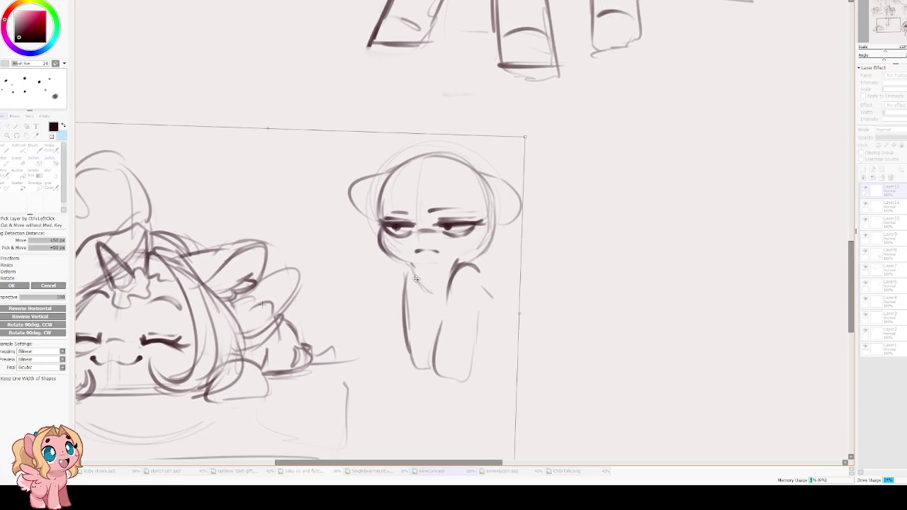
# Cut the lassoed grumpy pony, paste it onto a new layer, and move it up and left
pyautogui.press('Return')
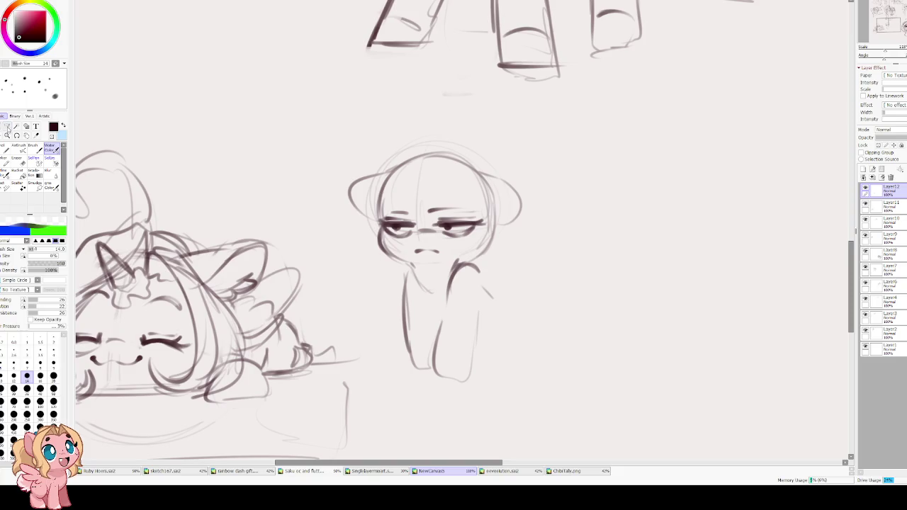
pyautogui.moveTo(441, 120); pyautogui.dragTo(393, 133)
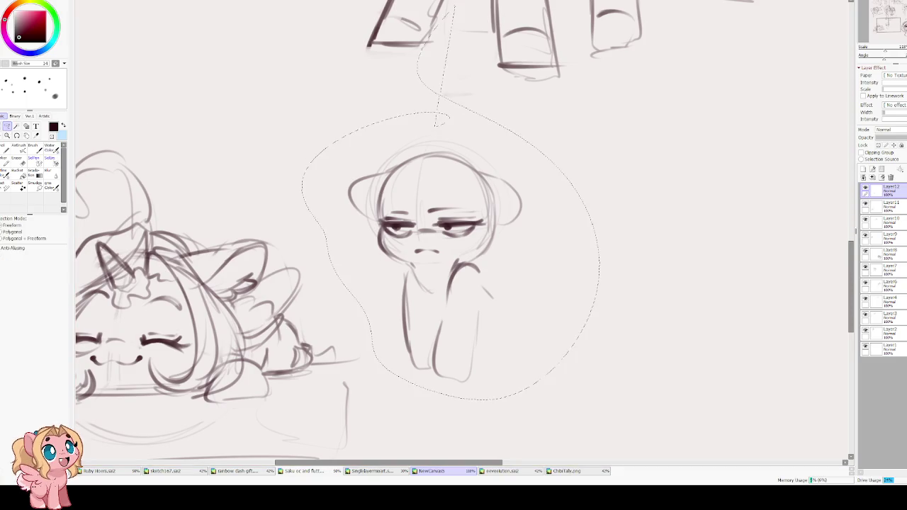
pyautogui.hotkey('ctrl', 'x')
pyautogui.hotkey('ctrl', 'v')
pyautogui.hotkey('ctrl', 't')
pyautogui.moveTo(460, 282)
pyautogui.mouseDown()
pyautogui.moveTo(447, 220)
pyautogui.moveTo(537, 328)
pyautogui.mouseUp()
pyautogui.press('Return')
# Sketch the pony's back edge down to the hindquarters, the back leg and the belly
pyautogui.press('b')
pyautogui.hotkey('ctrl', 'z')
pyautogui.moveTo(476, 228)
pyautogui.mouseDown()
pyautogui.moveTo(523, 298)
pyautogui.moveTo(485, 358)
pyautogui.mouseUp()
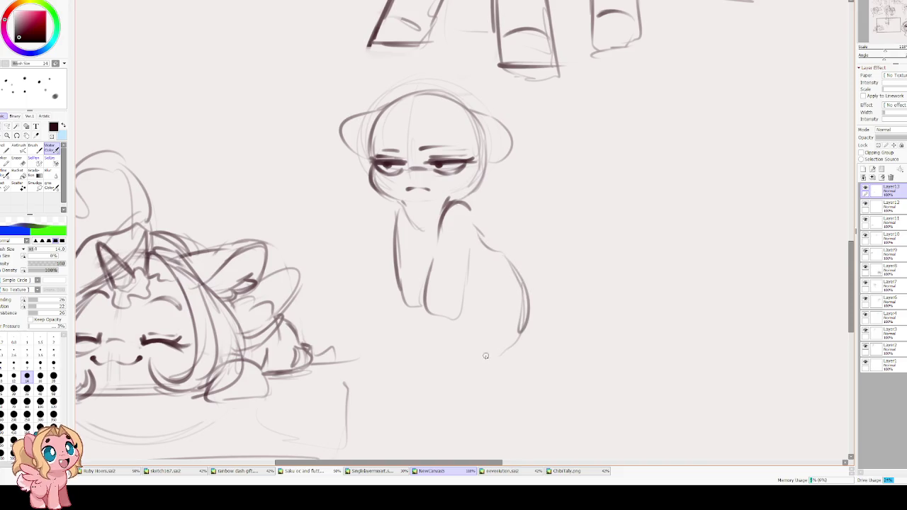
pyautogui.hotkey('ctrl', 'z')
pyautogui.moveTo(489, 243)
pyautogui.mouseDown()
pyautogui.moveTo(528, 326)
pyautogui.moveTo(494, 377)
pyautogui.mouseUp()
pyautogui.moveTo(528, 316)
pyautogui.mouseDown()
pyautogui.moveTo(530, 411)
pyautogui.moveTo(485, 396)
pyautogui.moveTo(482, 366)
pyautogui.mouseUp()
pyautogui.hotkey('ctrl', 'z')
pyautogui.moveTo(526, 327)
pyautogui.mouseDown()
pyautogui.moveTo(514, 377)
pyautogui.moveTo(489, 401)
pyautogui.moveTo(484, 356)
pyautogui.mouseUp()
pyautogui.moveTo(460, 301)
pyautogui.mouseDown()
pyautogui.moveTo(476, 331)
pyautogui.moveTo(418, 383)
pyautogui.moveTo(453, 396)
pyautogui.mouseUp()
# Add a leg and tail on the mirrored view, then the chest, neck and a raised foreleg
pyautogui.press('Insert')
pyautogui.moveTo(477, 342)
pyautogui.mouseDown()
pyautogui.moveTo(481, 321)
pyautogui.moveTo(515, 341)
pyautogui.mouseUp()
pyautogui.hotkey('ctrl', 'z')
pyautogui.hotkey('ctrl', 'z')
pyautogui.moveTo(489, 309)
pyautogui.mouseDown()
pyautogui.moveTo(489, 383)
pyautogui.moveTo(473, 388)
pyautogui.moveTo(457, 335)
pyautogui.mouseUp()
pyautogui.moveTo(406, 264); pyautogui.dragTo(392, 315)
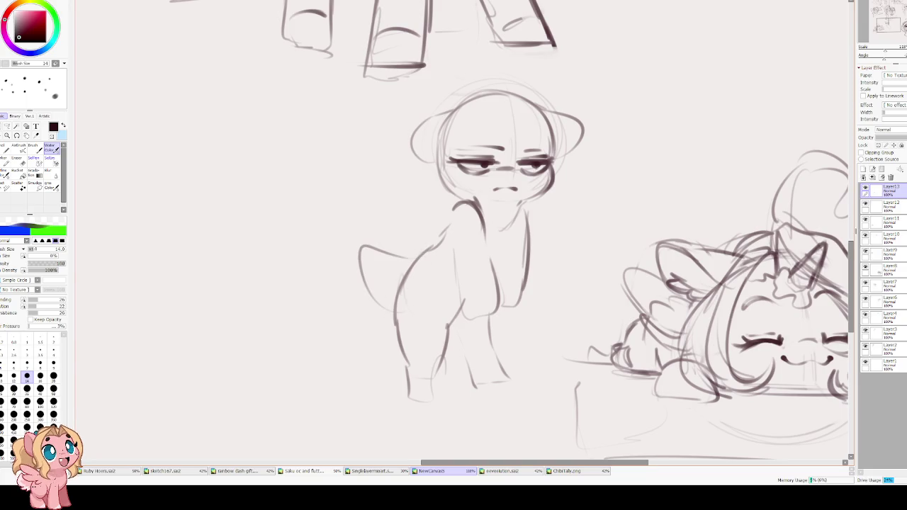
pyautogui.press('Insert')
pyautogui.moveTo(455, 292); pyautogui.dragTo(442, 349)
pyautogui.moveTo(428, 254); pyautogui.dragTo(417, 344)
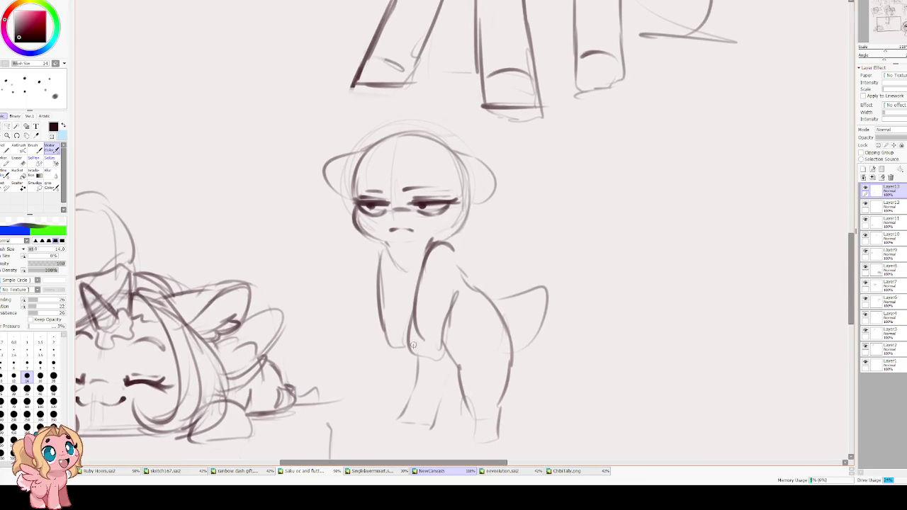
pyautogui.moveTo(384, 261); pyautogui.dragTo(414, 293)
pyautogui.moveTo(387, 239); pyautogui.dragTo(401, 271)
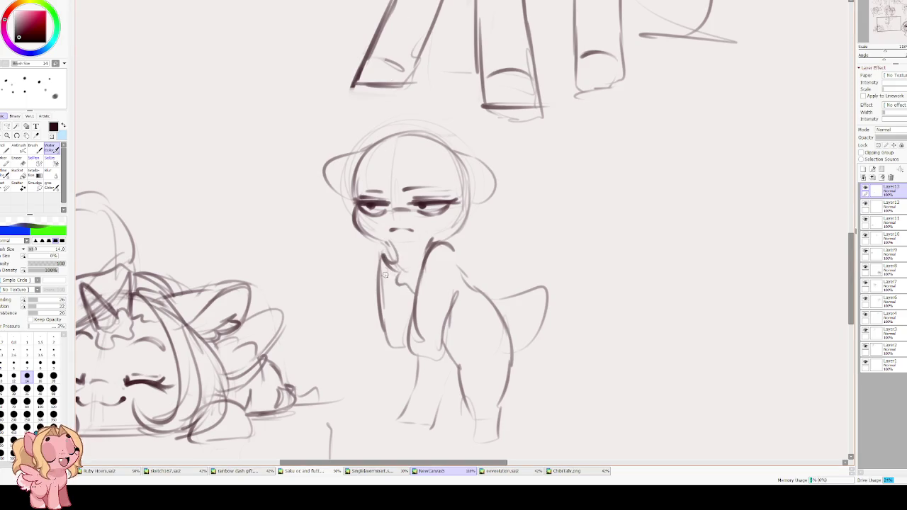
pyautogui.moveTo(460, 248)
pyautogui.mouseDown()
pyautogui.moveTo(465, 292)
pyautogui.moveTo(494, 328)
pyautogui.moveTo(506, 311)
pyautogui.mouseUp()
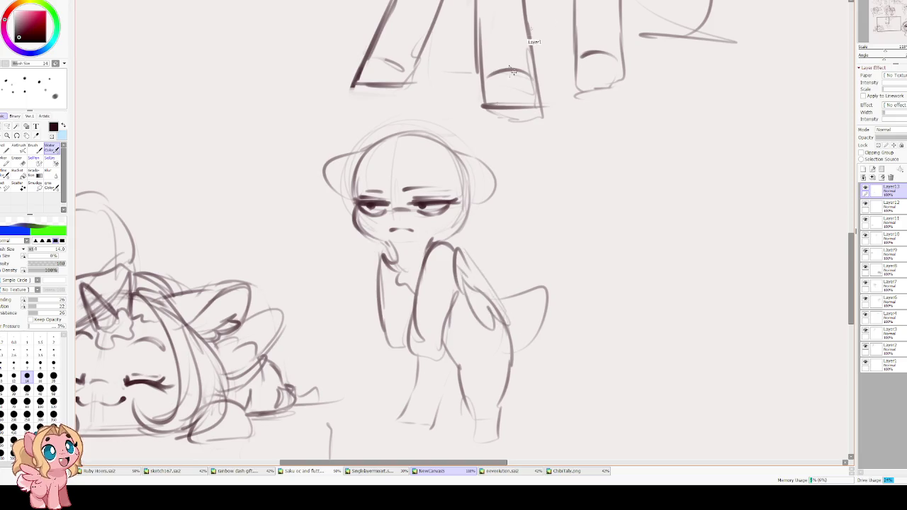
# Rotate the pony slightly with Free Transform and erase the faint leg strokes
pyautogui.hotkey('ctrl', 't')
pyautogui.moveTo(628, 297); pyautogui.dragTo(523, 283)
pyautogui.scroll(1, 523, 283)
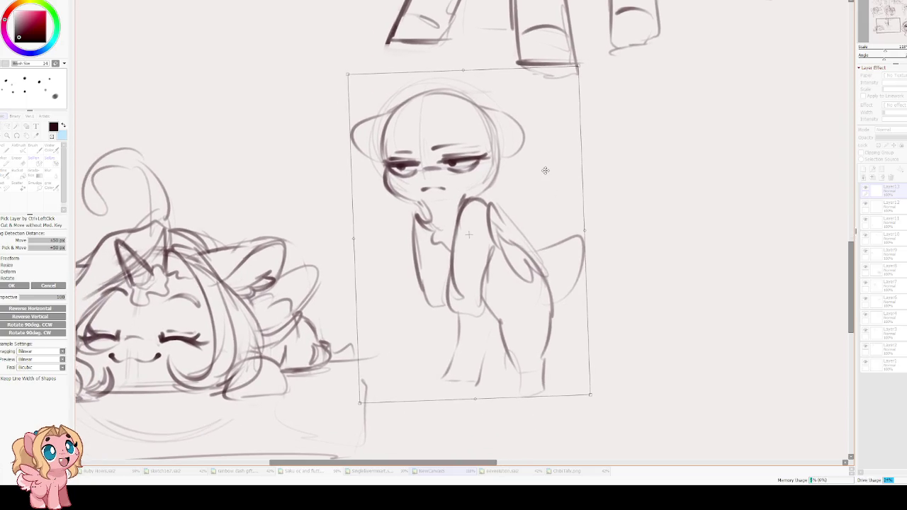
pyautogui.press('Return')
pyautogui.press('e')
pyautogui.moveTo(489, 367); pyautogui.dragTo(464, 386)
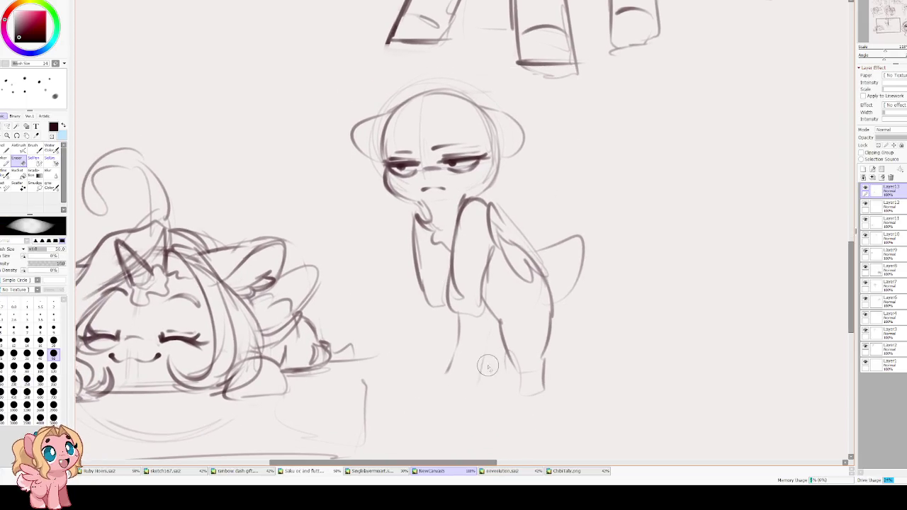
# Redraw the pony's leg outline down to the hoof with short detail strokes
pyautogui.press('e')
pyautogui.moveTo(452, 312)
pyautogui.mouseDown()
pyautogui.moveTo(443, 372)
pyautogui.moveTo(468, 393)
pyautogui.moveTo(494, 310)
pyautogui.mouseUp()
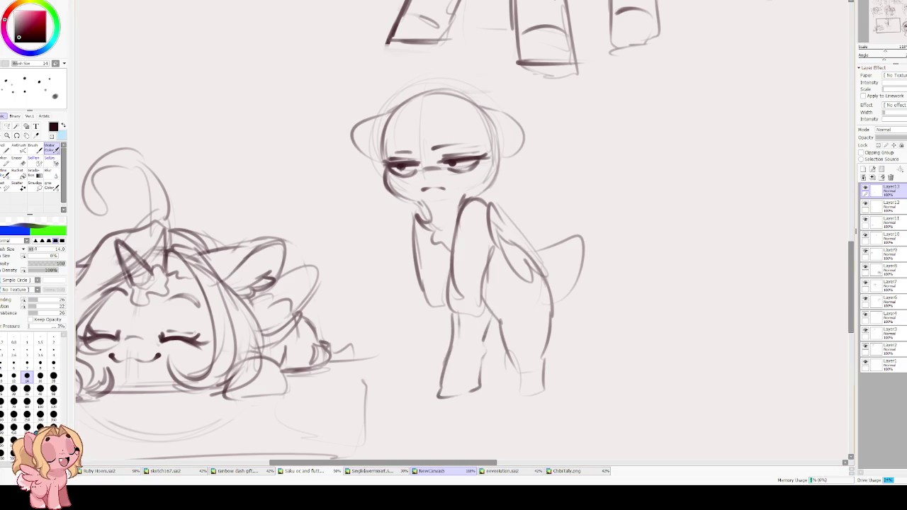
pyautogui.scroll(1, 425, 312)
pyautogui.moveTo(481, 328)
pyautogui.mouseDown()
pyautogui.moveTo(505, 348)
pyautogui.moveTo(470, 340)
pyautogui.mouseUp()
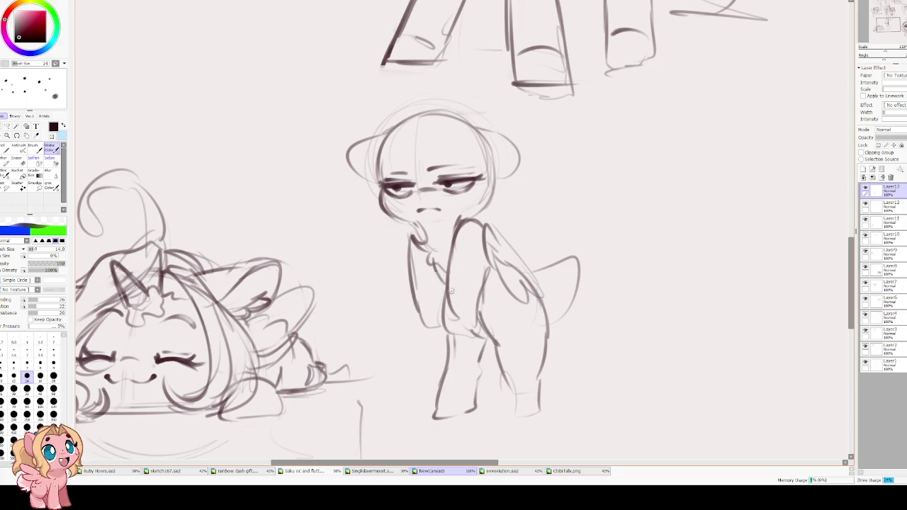
# Add strokes under the chin, across the top of the head, and down its left side
pyautogui.scroll(1, 468, 255)
pyautogui.scroll(1, 473, 254)
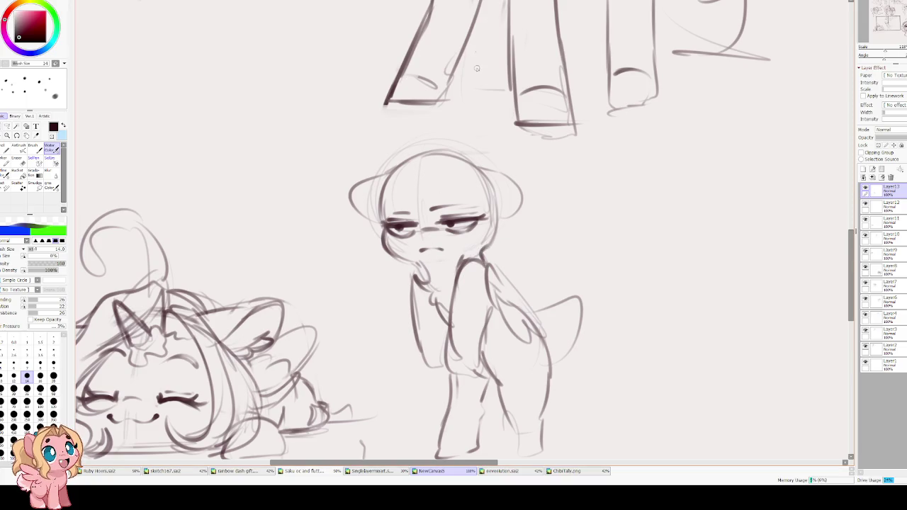
pyautogui.scroll(1, 434, 302)
pyautogui.moveTo(400, 286); pyautogui.dragTo(442, 295)
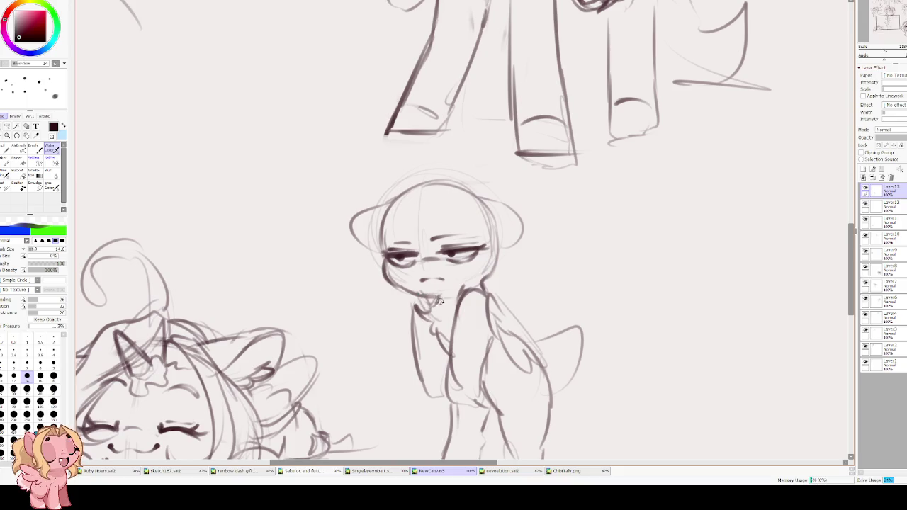
pyautogui.scroll(1, 467, 138)
pyautogui.moveTo(432, 244)
pyautogui.mouseDown()
pyautogui.moveTo(425, 222)
pyautogui.moveTo(482, 241)
pyautogui.moveTo(473, 317)
pyautogui.moveTo(489, 315)
pyautogui.moveTo(508, 293)
pyautogui.mouseUp()
pyautogui.moveTo(421, 224); pyautogui.dragTo(392, 287)
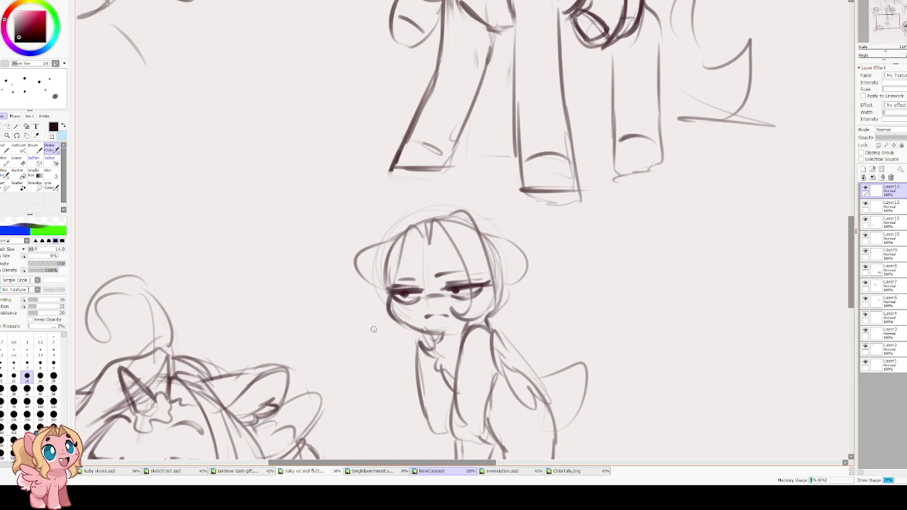
# Sketch the grumpy pony's fringe and curly hair strands, checking in a mirrored view
pyautogui.hotkey('ctrl', 'z')
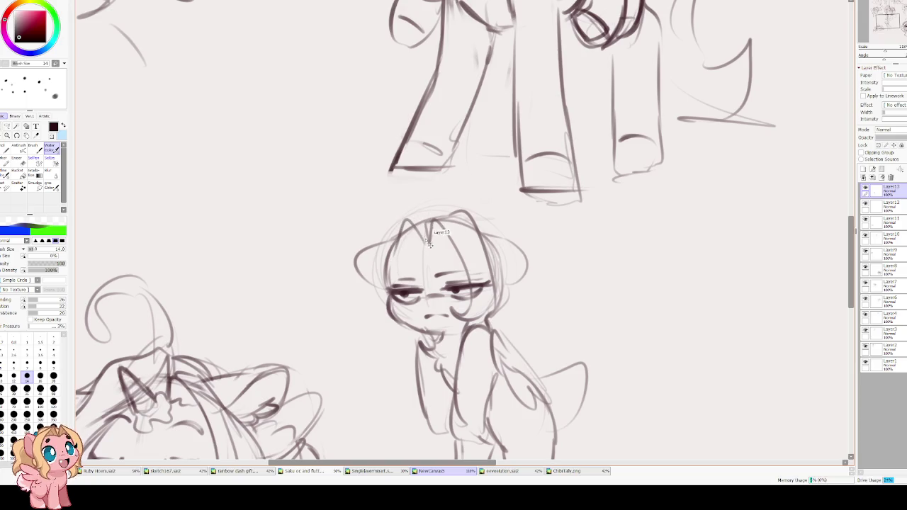
pyautogui.moveTo(400, 237)
pyautogui.mouseDown()
pyautogui.moveTo(429, 210)
pyautogui.moveTo(381, 292)
pyautogui.moveTo(345, 303)
pyautogui.mouseUp()
pyautogui.moveTo(380, 306)
pyautogui.mouseDown()
pyautogui.moveTo(356, 319)
pyautogui.moveTo(394, 339)
pyautogui.moveTo(418, 337)
pyautogui.mouseUp()
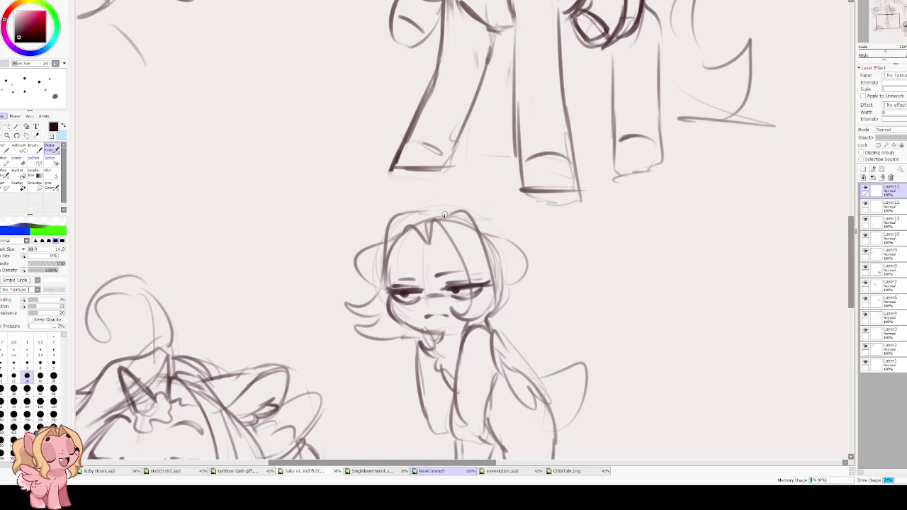
pyautogui.press('h')
pyautogui.moveTo(471, 201); pyautogui.dragTo(387, 258)
pyautogui.moveTo(423, 312)
pyautogui.mouseDown()
pyautogui.moveTo(391, 241)
pyautogui.moveTo(479, 212)
pyautogui.moveTo(439, 238)
pyautogui.moveTo(399, 284)
pyautogui.mouseUp()
pyautogui.hotkey('ctrl', 'z')
pyautogui.moveTo(486, 209); pyautogui.dragTo(425, 241)
pyautogui.hotkey('ctrl', 'z')
pyautogui.moveTo(488, 210); pyautogui.dragTo(424, 242)
pyautogui.hotkey('ctrl', 'z')
pyautogui.moveTo(474, 202); pyautogui.dragTo(417, 264)
pyautogui.hotkey('ctrl', 'z')
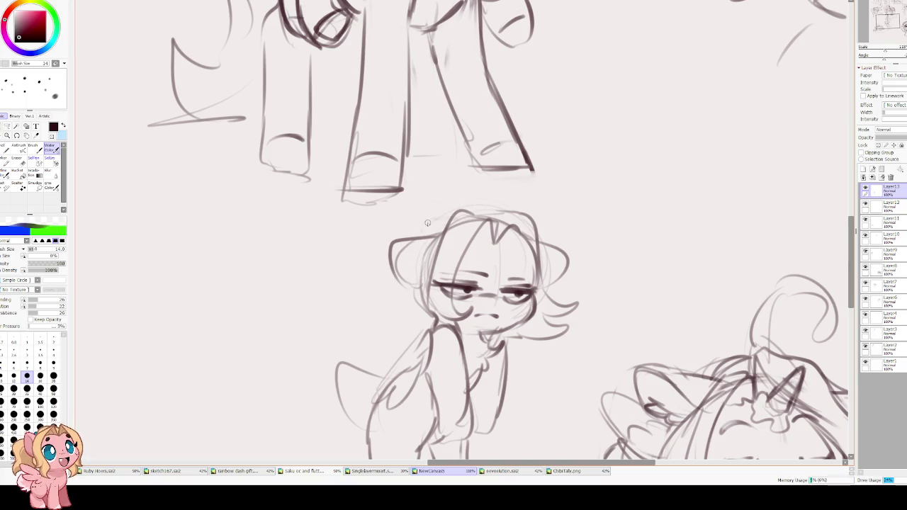
# Rework the hair arcs on the head's top-left and add zigzag strands down the left
pyautogui.moveTo(473, 202); pyautogui.dragTo(420, 255)
pyautogui.moveTo(515, 217); pyautogui.dragTo(428, 228)
pyautogui.hotkey('ctrl', 'z')
pyautogui.hotkey('ctrl', 'z')
pyautogui.moveTo(496, 201)
pyautogui.mouseDown()
pyautogui.moveTo(416, 235)
pyautogui.moveTo(470, 210)
pyautogui.mouseUp()
pyautogui.moveTo(395, 211)
pyautogui.mouseDown()
pyautogui.moveTo(414, 226)
pyautogui.moveTo(358, 253)
pyautogui.moveTo(347, 330)
pyautogui.moveTo(419, 296)
pyautogui.mouseUp()
pyautogui.hotkey('ctrl', 'z')
pyautogui.moveTo(363, 294)
pyautogui.mouseDown()
pyautogui.moveTo(346, 336)
pyautogui.moveTo(383, 298)
pyautogui.moveTo(379, 334)
pyautogui.mouseUp()
pyautogui.moveTo(416, 287); pyautogui.dragTo(408, 307)
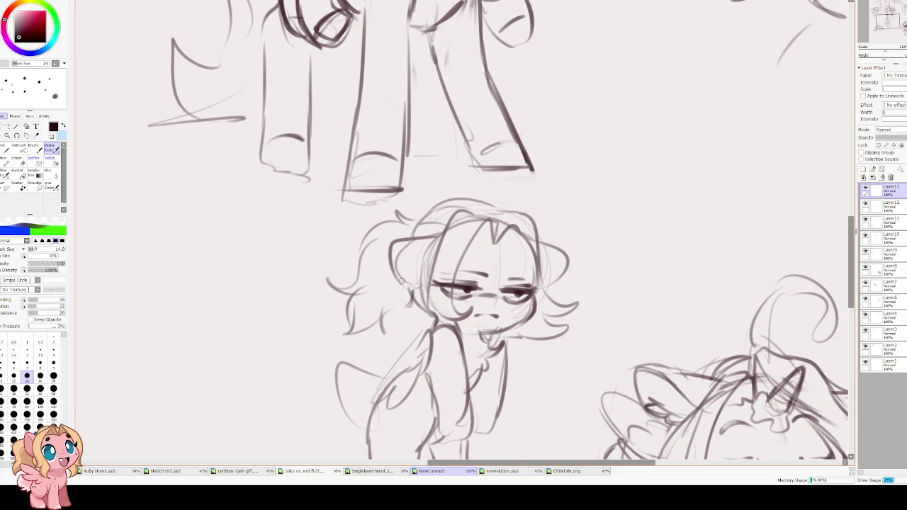
pyautogui.press('h')
# Sketch both legs with hooves and add strokes to the chest
pyautogui.scroll(-2, 454, 284)
pyautogui.scroll(-2, 538, 338)
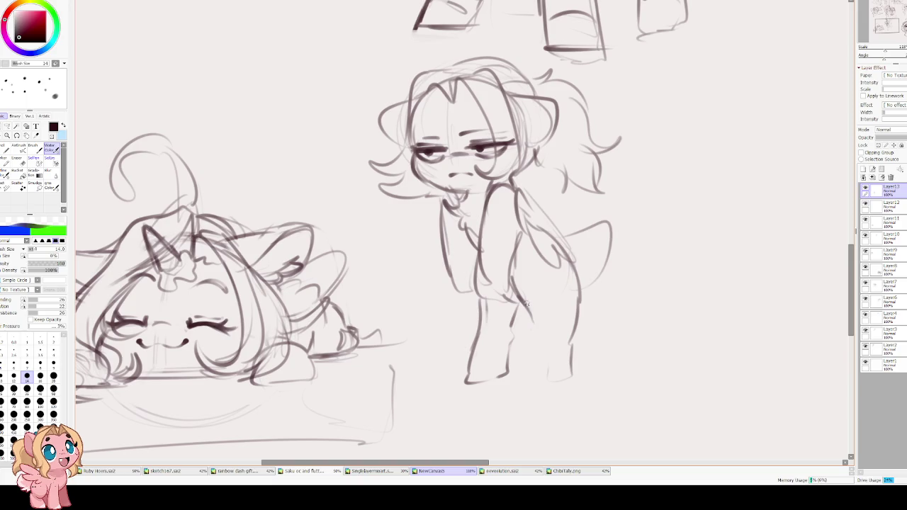
pyautogui.moveTo(526, 300); pyautogui.dragTo(545, 348)
pyautogui.hotkey('ctrl', 'z')
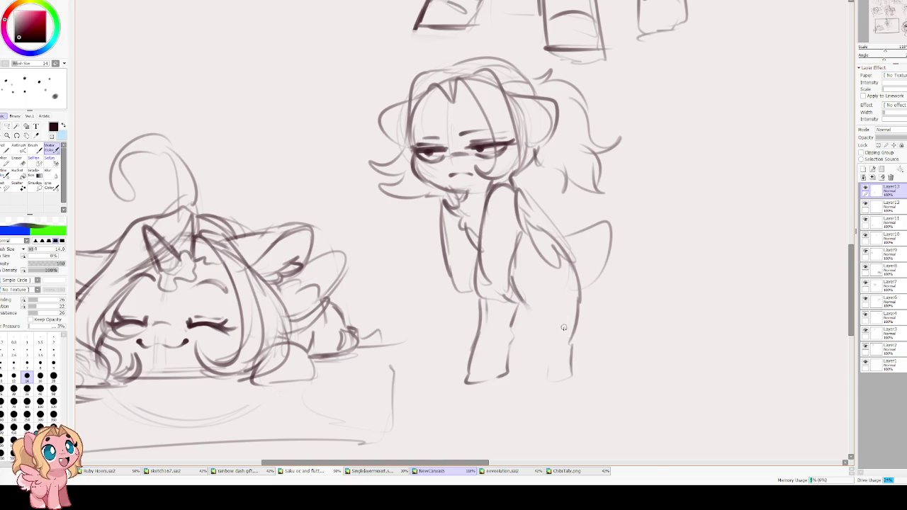
pyautogui.press('h')
pyautogui.moveTo(398, 309); pyautogui.dragTo(358, 387)
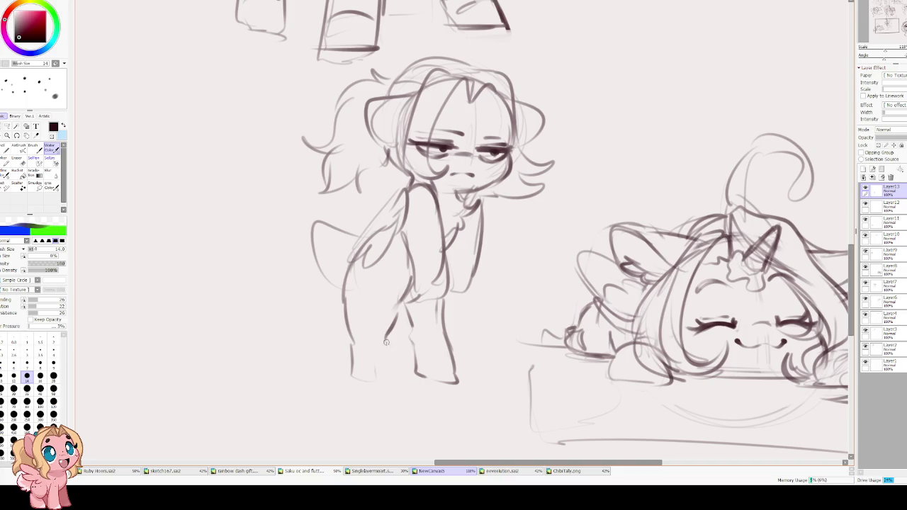
pyautogui.moveTo(348, 354)
pyautogui.mouseDown()
pyautogui.moveTo(346, 317)
pyautogui.moveTo(378, 357)
pyautogui.mouseUp()
pyautogui.moveTo(428, 286)
pyautogui.mouseDown()
pyautogui.moveTo(424, 339)
pyautogui.moveTo(397, 347)
pyautogui.mouseUp()
pyautogui.moveTo(392, 253); pyautogui.dragTo(413, 340)
# Draw the standing pony's straight front leg and shape its hoof
pyautogui.moveTo(409, 75); pyautogui.dragTo(385, 71)
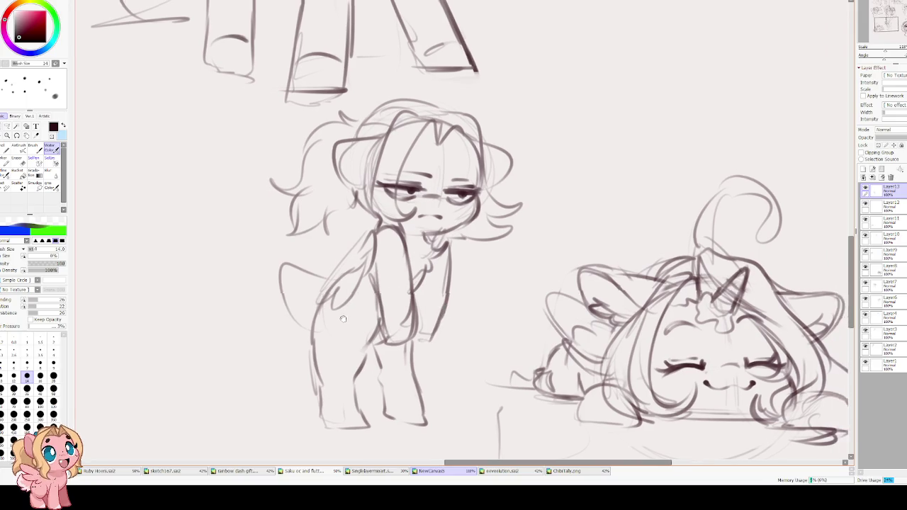
pyautogui.moveTo(321, 279)
pyautogui.mouseDown()
pyautogui.moveTo(298, 332)
pyautogui.moveTo(314, 407)
pyautogui.moveTo(353, 415)
pyautogui.mouseUp()
pyautogui.moveTo(345, 364); pyautogui.dragTo(360, 417)
pyautogui.moveTo(345, 414)
pyautogui.mouseDown()
pyautogui.moveTo(324, 416)
pyautogui.moveTo(356, 419)
pyautogui.mouseUp()
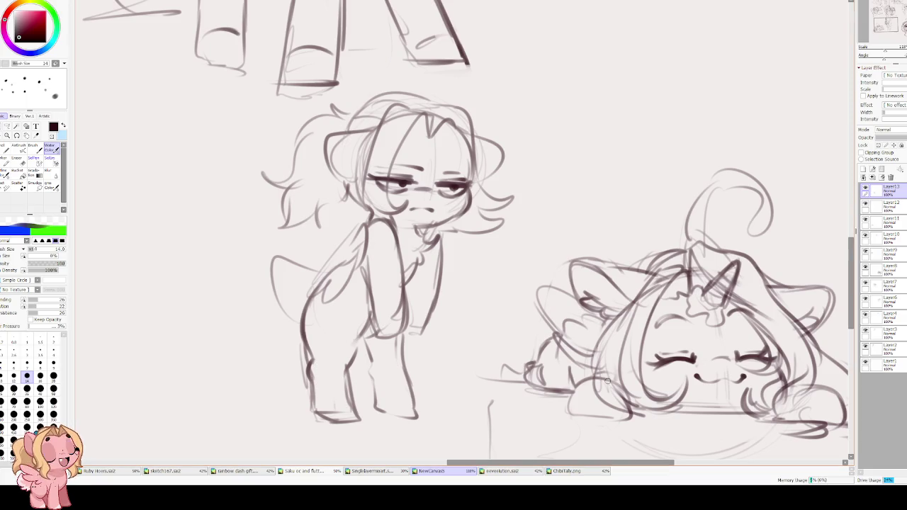
pyautogui.press('h')
# Add hair strands on the head and draw the tail right of the body
pyautogui.scroll(2, 376, 383)
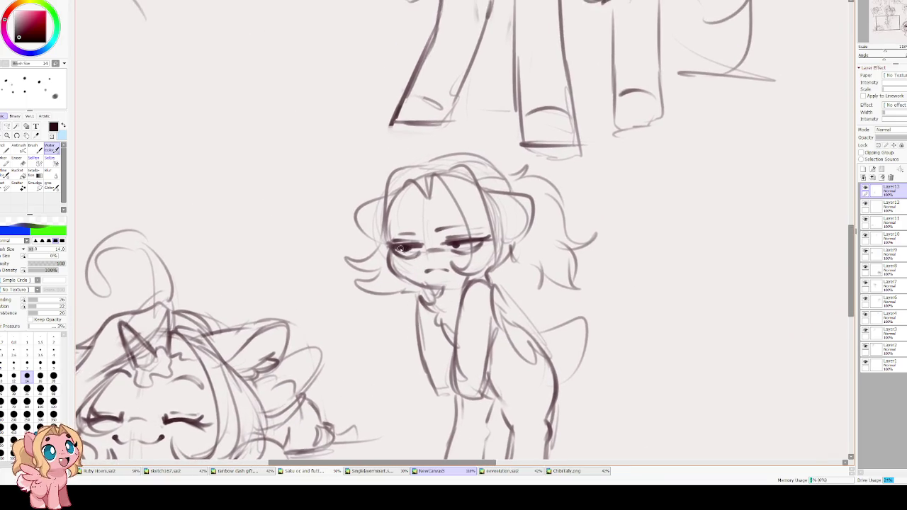
pyautogui.scroll(1, 415, 220)
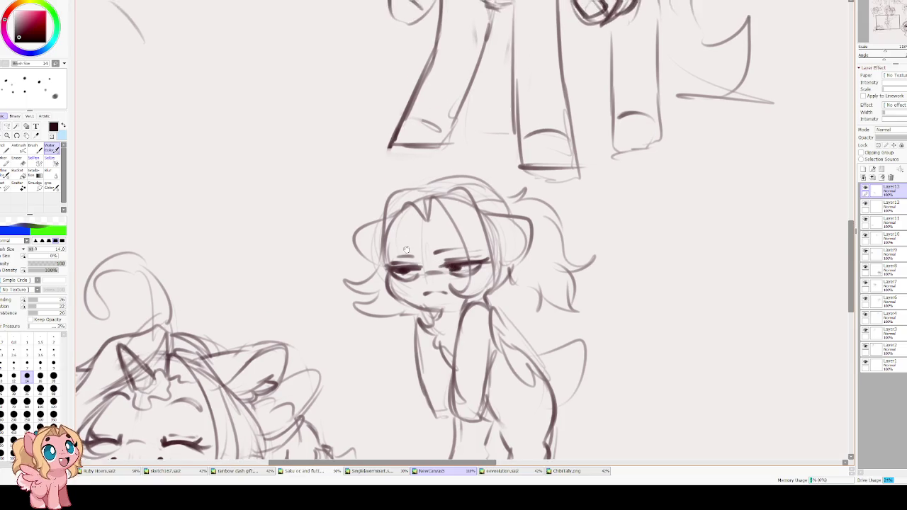
pyautogui.moveTo(423, 223)
pyautogui.mouseDown()
pyautogui.moveTo(399, 228)
pyautogui.moveTo(458, 225)
pyautogui.mouseUp()
pyautogui.scroll(-5, 457, 225)
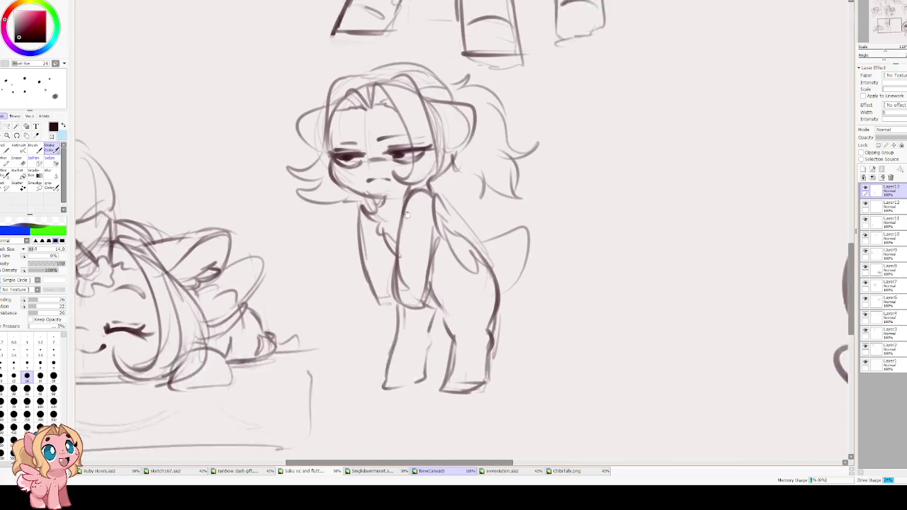
pyautogui.moveTo(516, 215)
pyautogui.mouseDown()
pyautogui.moveTo(492, 275)
pyautogui.moveTo(460, 228)
pyautogui.mouseUp()
# Erase the old neck and chest lines and redraw them
pyautogui.press('e')
pyautogui.moveTo(358, 187)
pyautogui.mouseDown()
pyautogui.moveTo(354, 283)
pyautogui.moveTo(372, 290)
pyautogui.mouseUp()
pyautogui.press('c')
pyautogui.moveTo(356, 197)
pyautogui.mouseDown()
pyautogui.moveTo(356, 270)
pyautogui.moveTo(375, 294)
pyautogui.moveTo(391, 291)
pyautogui.moveTo(386, 279)
pyautogui.moveTo(415, 272)
pyautogui.mouseUp()
# Bring the lying unicorn into view and start a free transform on the grumpy pony
pyautogui.scroll(-2, 370, 243)
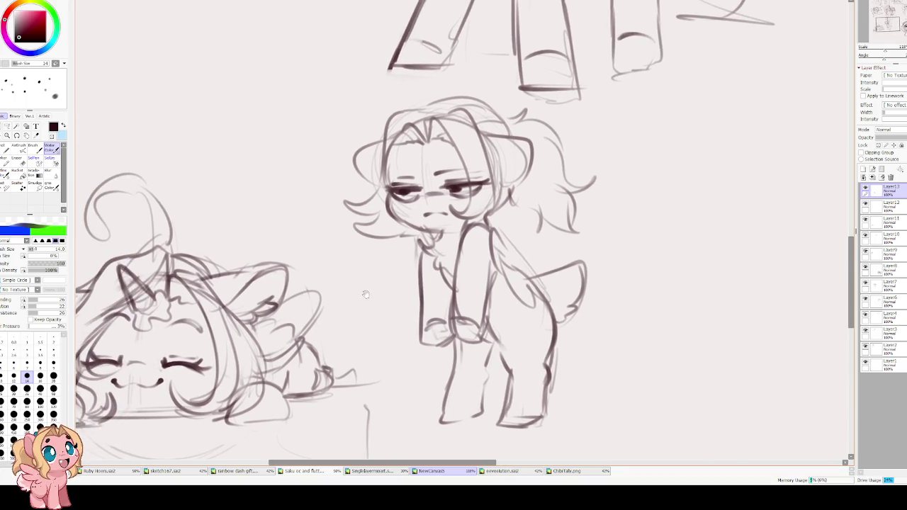
pyautogui.moveTo(370, 243); pyautogui.dragTo(476, 241)
pyautogui.scroll(2, 476, 241)
pyautogui.hotkey('ctrl', 't')
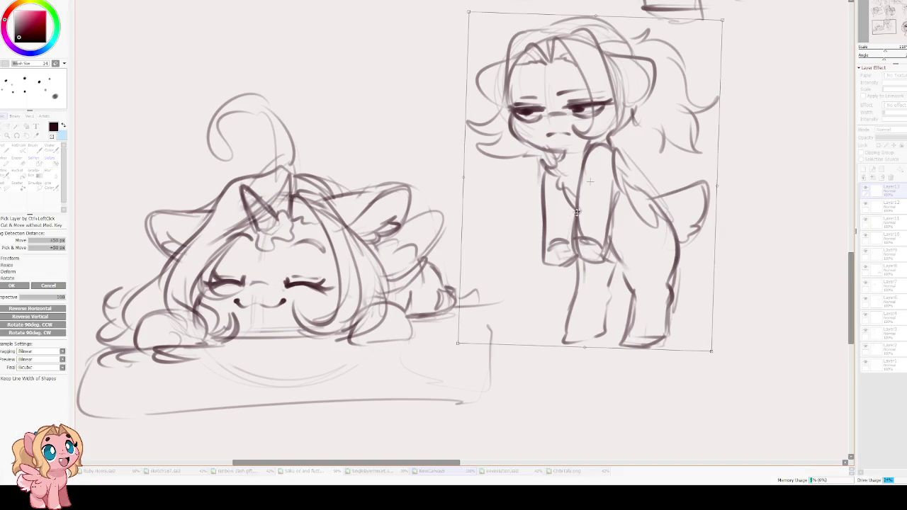
# Move the grumpy pony down and left, rotate it upright, and commit the transform
pyautogui.moveTo(617, 210); pyautogui.dragTo(611, 230)
pyautogui.scroll(-2, 610, 230)
pyautogui.scroll(2, 634, 181)
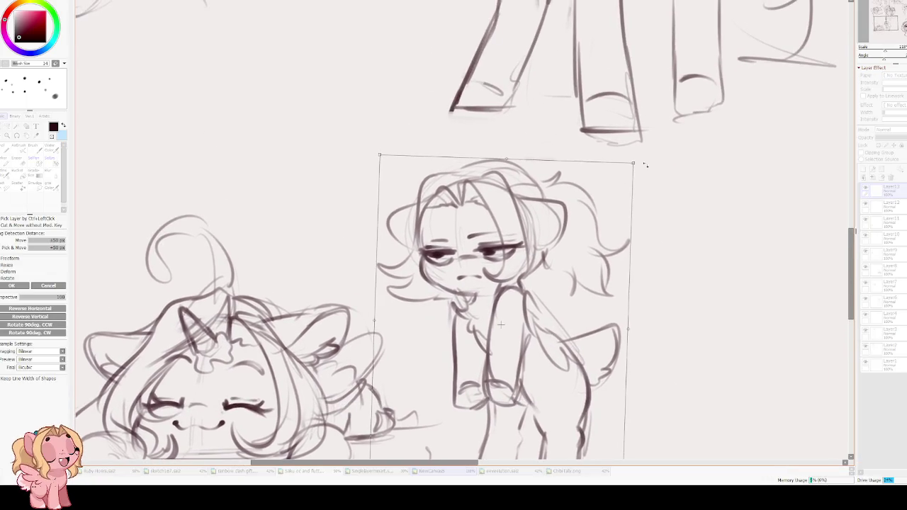
pyautogui.moveTo(634, 182); pyautogui.dragTo(629, 178)
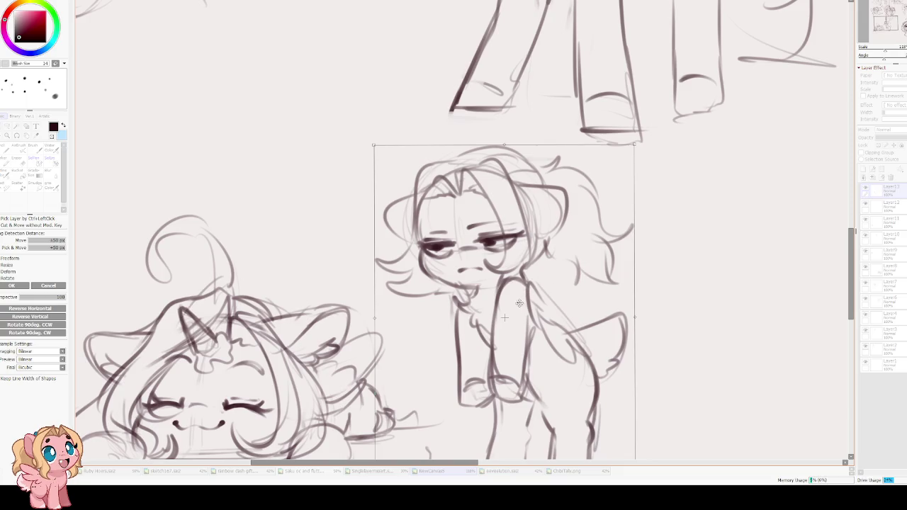
pyautogui.moveTo(525, 315); pyautogui.dragTo(529, 324)
pyautogui.press('Return')
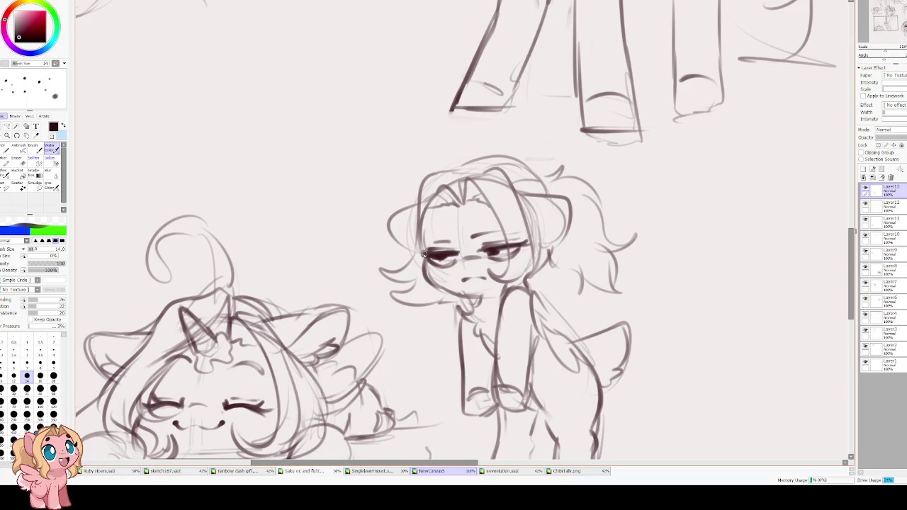
# Darken the line under the left eye and shade the right eye darker
pyautogui.press('h')
pyautogui.press('Delete')
pyautogui.moveTo(443, 256); pyautogui.dragTo(436, 269)
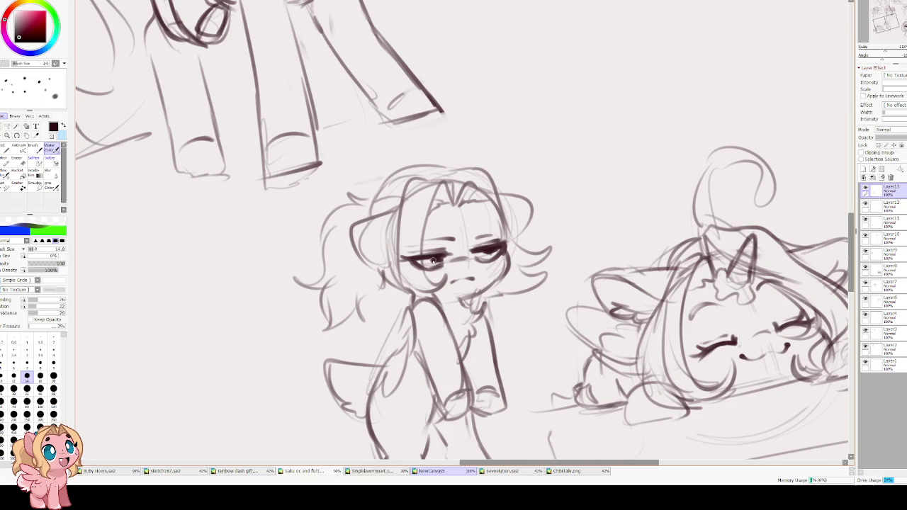
pyautogui.moveTo(489, 252); pyautogui.dragTo(490, 253)
pyautogui.press('h')
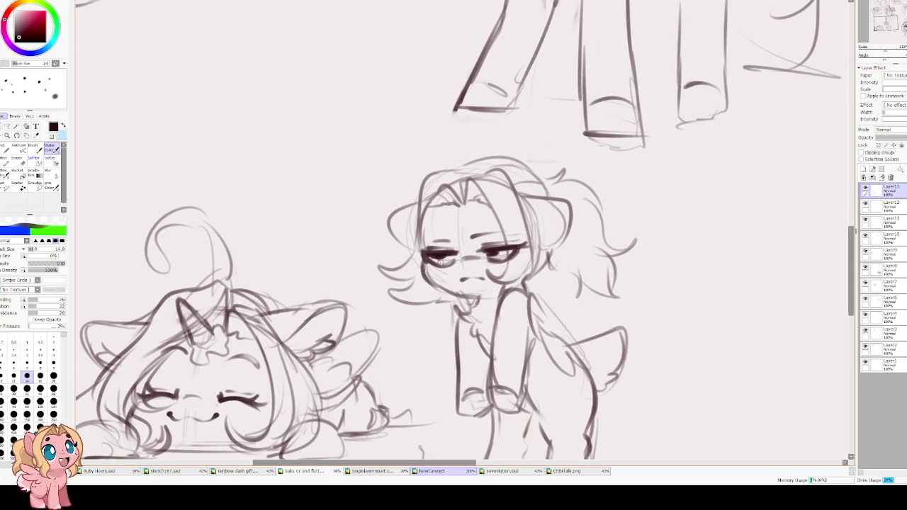
pyautogui.moveTo(488, 253); pyautogui.dragTo(489, 252)
pyautogui.press('e')
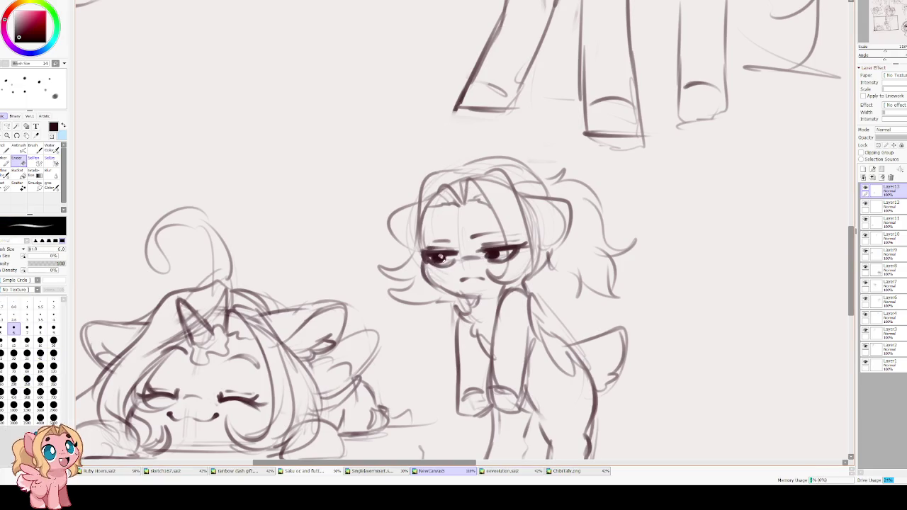
pyautogui.press('e')
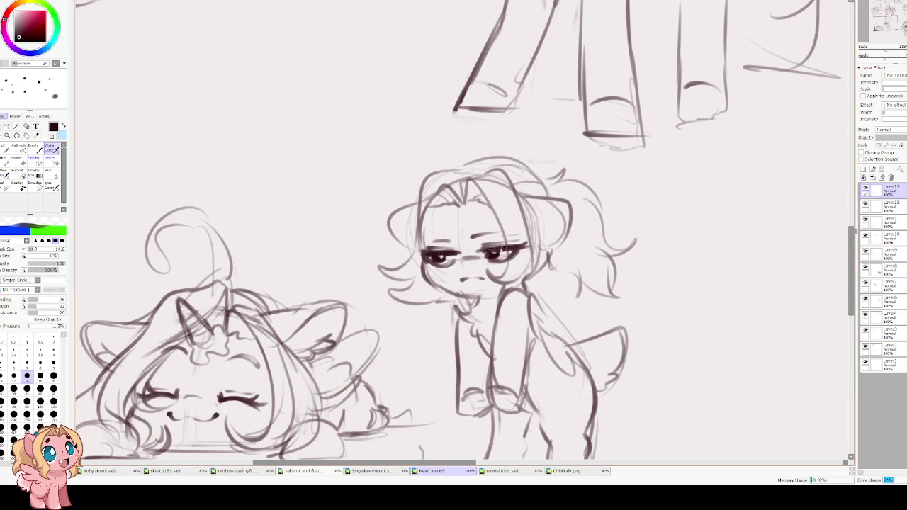
# Add a line down the left side of the pony's face, touching up with the eraser
pyautogui.press('h')
pyautogui.press('h')
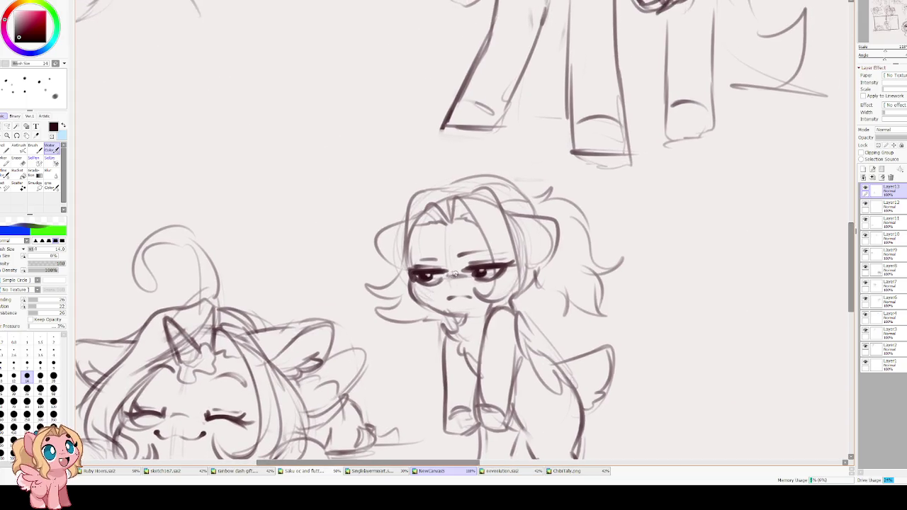
pyautogui.press('e')
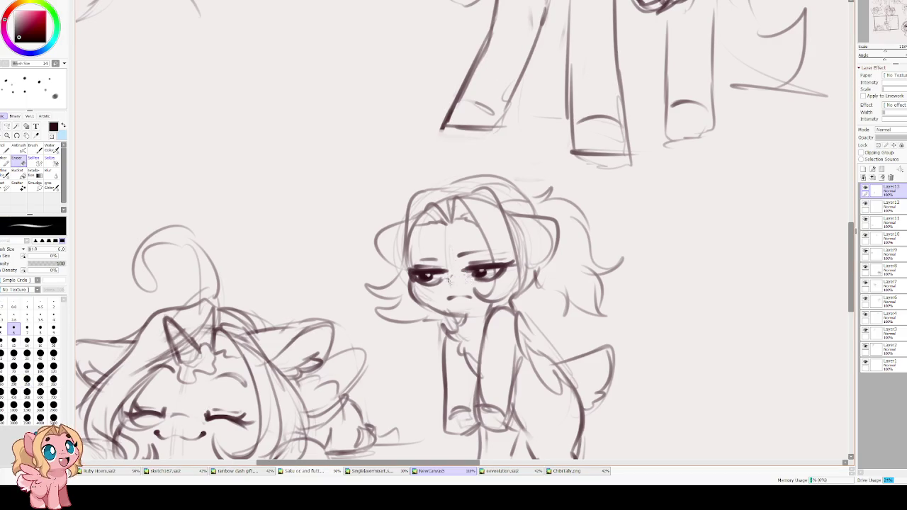
pyautogui.press('e')
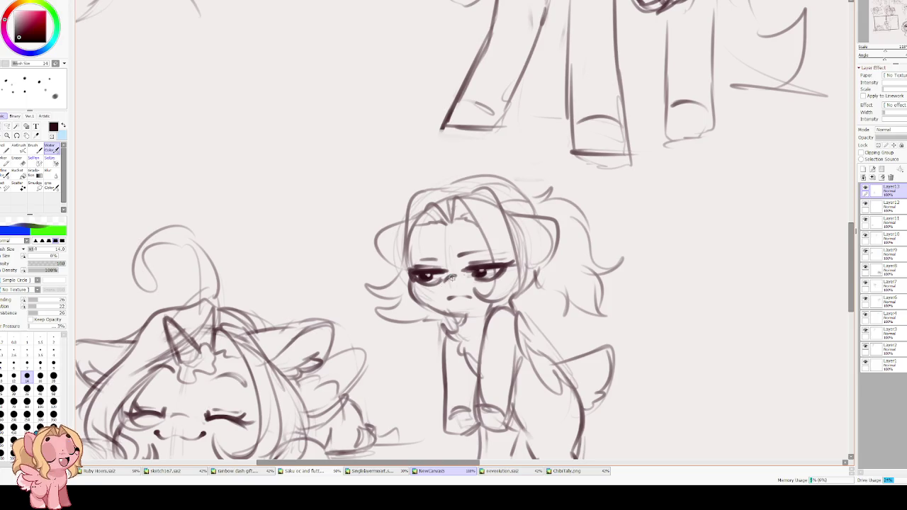
pyautogui.moveTo(414, 230)
pyautogui.mouseDown()
pyautogui.moveTo(414, 278)
pyautogui.moveTo(446, 255)
pyautogui.moveTo(505, 250)
pyautogui.mouseUp()
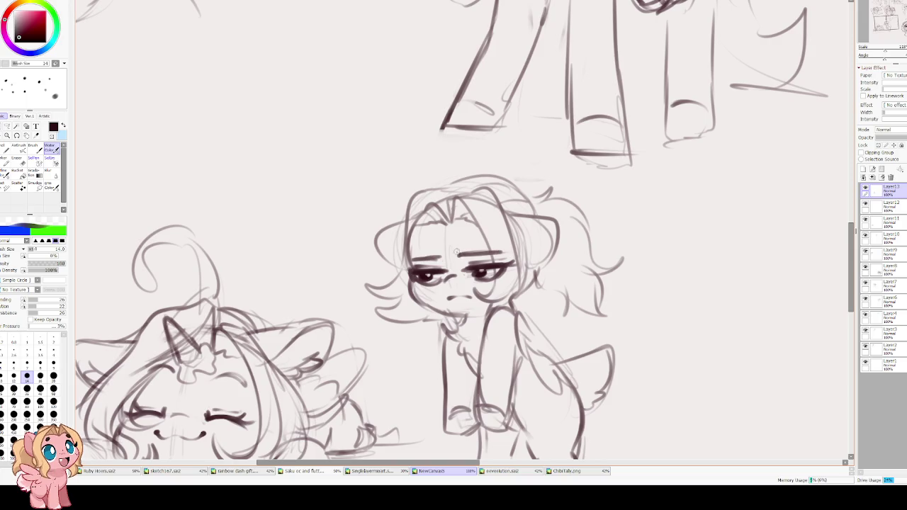
pyautogui.press('e')
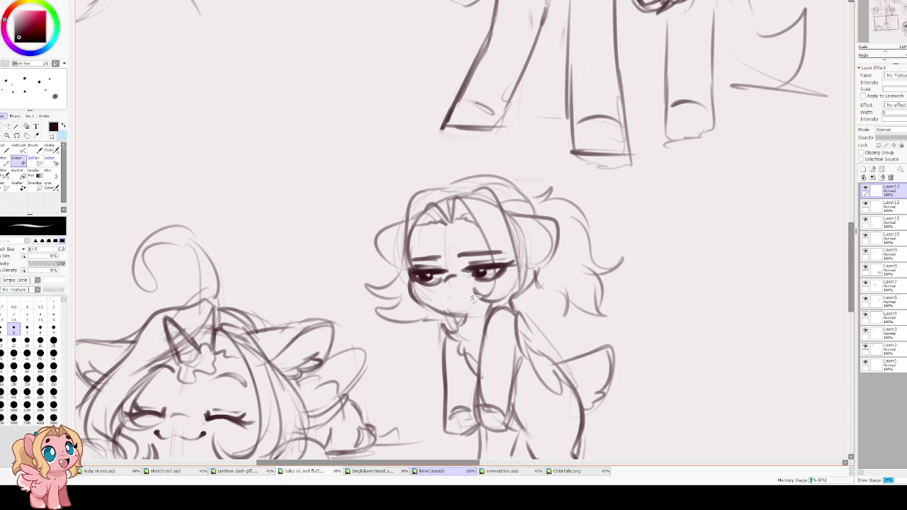
pyautogui.press('e')
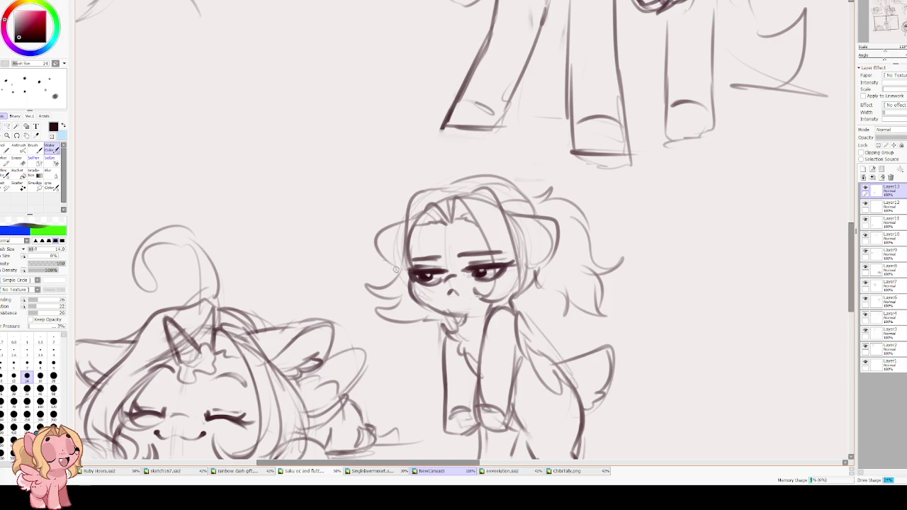
# Sketch a small anger mark by the pony's forehead, undoing a stray scribble
pyautogui.scroll(-2, 315, 190)
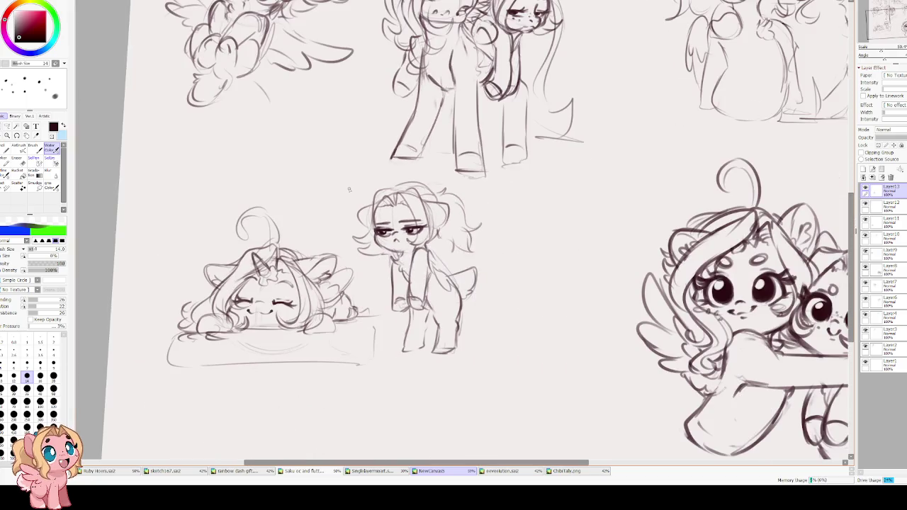
pyautogui.scroll(1, 298, 184)
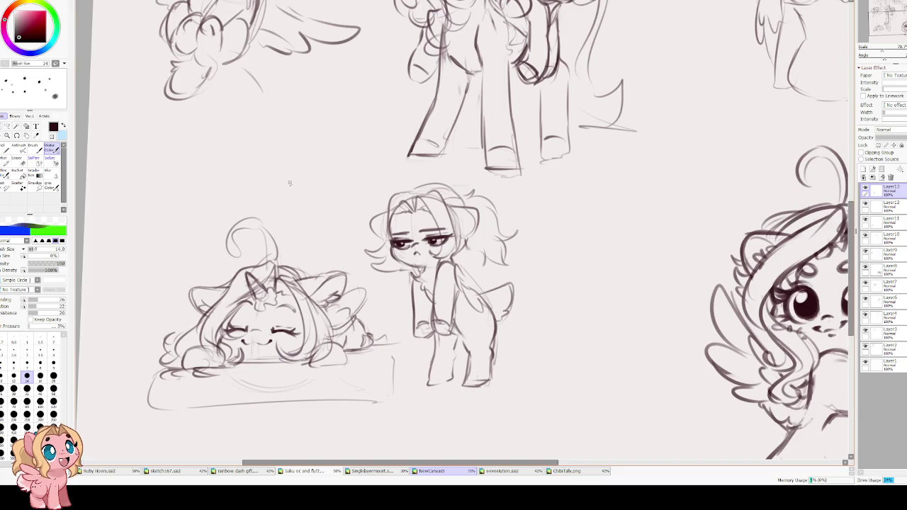
pyautogui.moveTo(363, 194); pyautogui.dragTo(377, 202)
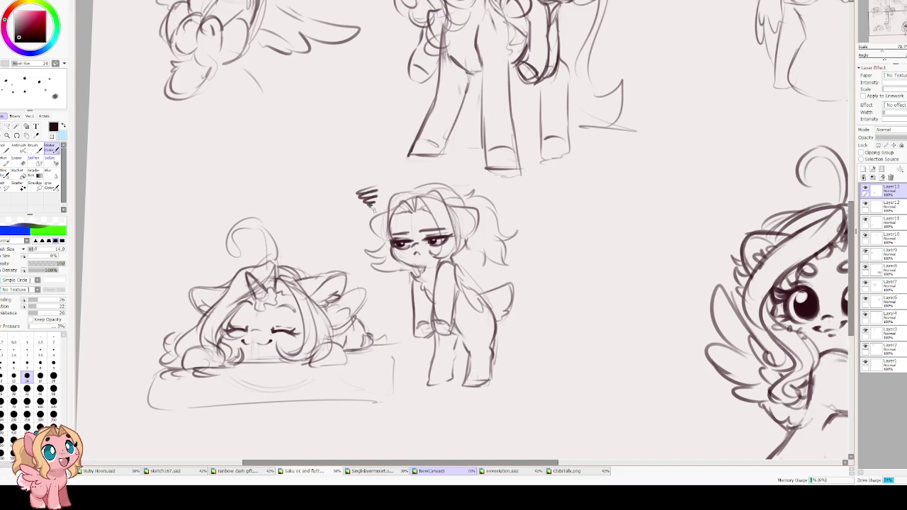
pyautogui.hotkey('ctrl', 'z')
pyautogui.hotkey('ctrl', 'z')
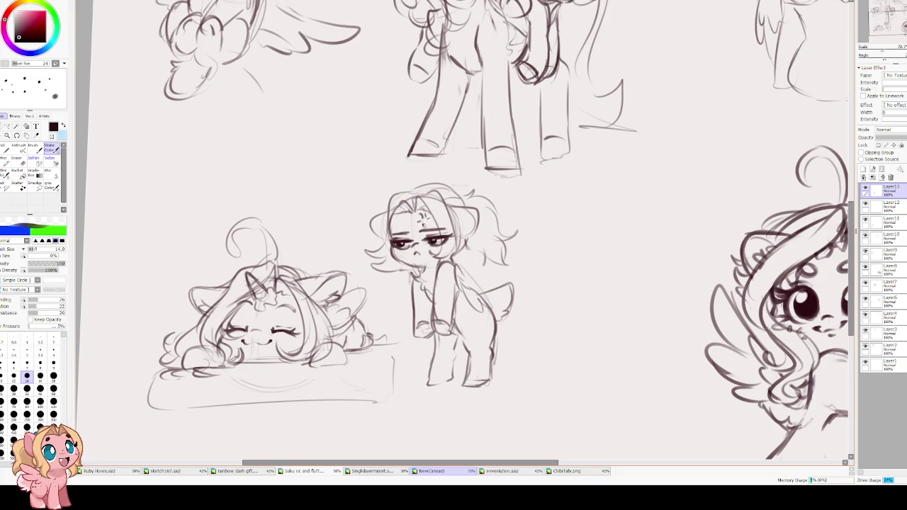
pyautogui.moveTo(336, 216); pyautogui.dragTo(362, 229)
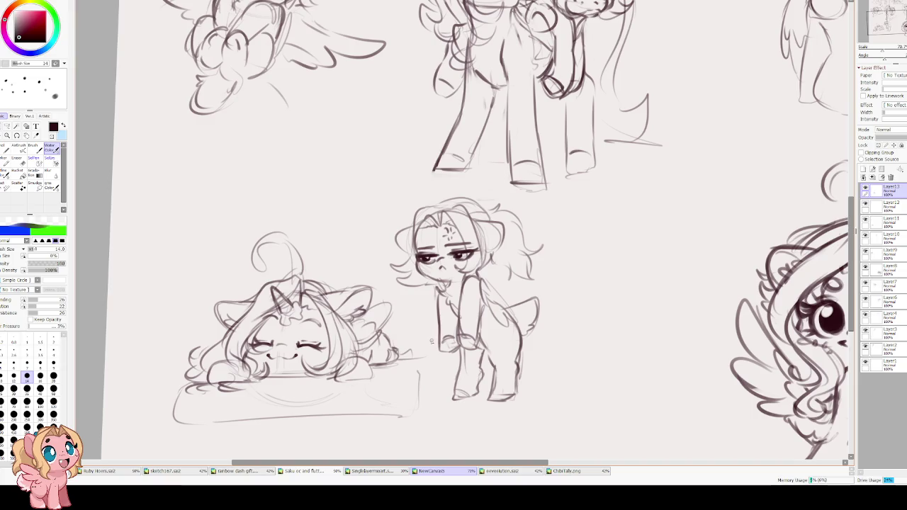
# Add a stroke along the left edge of the pony's hair
pyautogui.scroll(2, 439, 309)
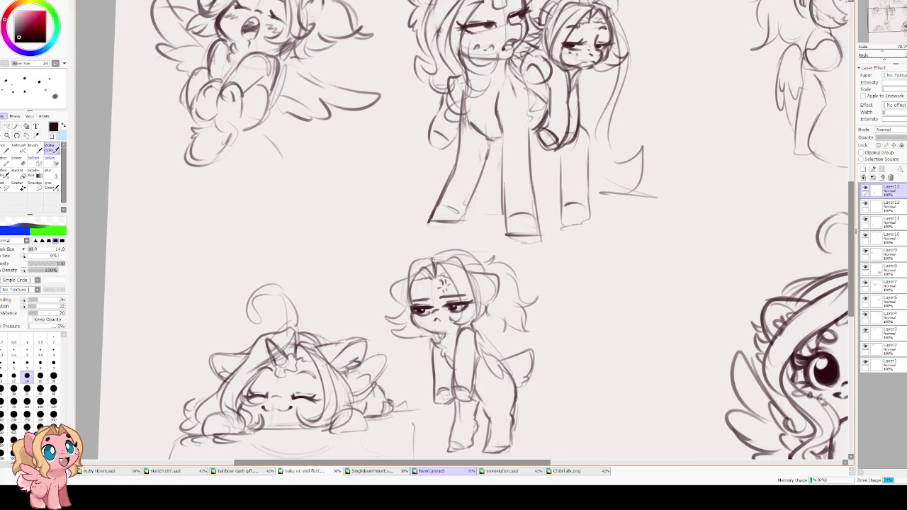
pyautogui.moveTo(409, 283); pyautogui.dragTo(409, 293)
pyautogui.moveTo(463, 322); pyautogui.dragTo(500, 274)
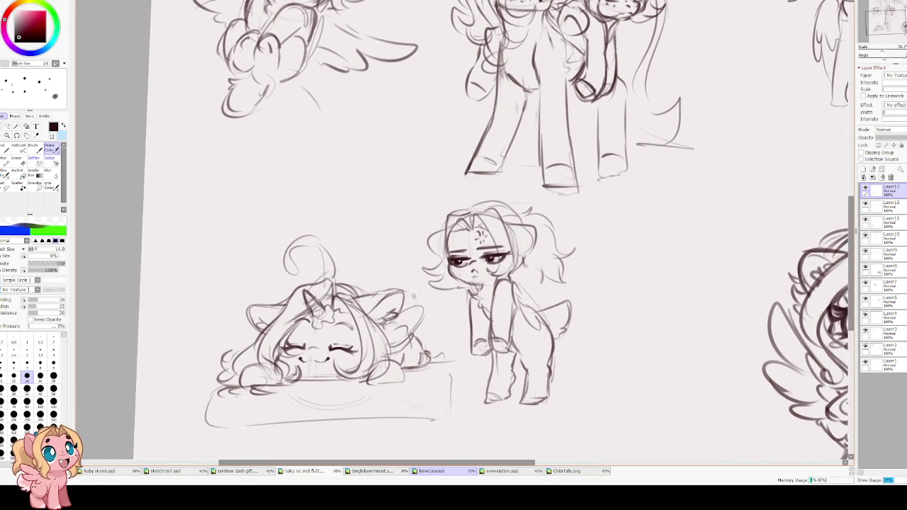
pyautogui.moveTo(385, 308); pyautogui.dragTo(417, 249)
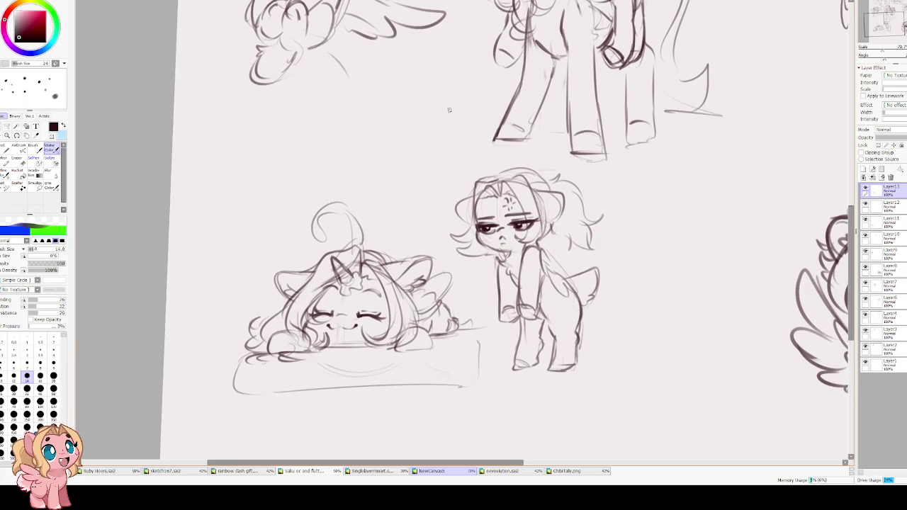
pyautogui.scroll(-3, 449, 109)
pyautogui.scroll(-2, 474, 216)
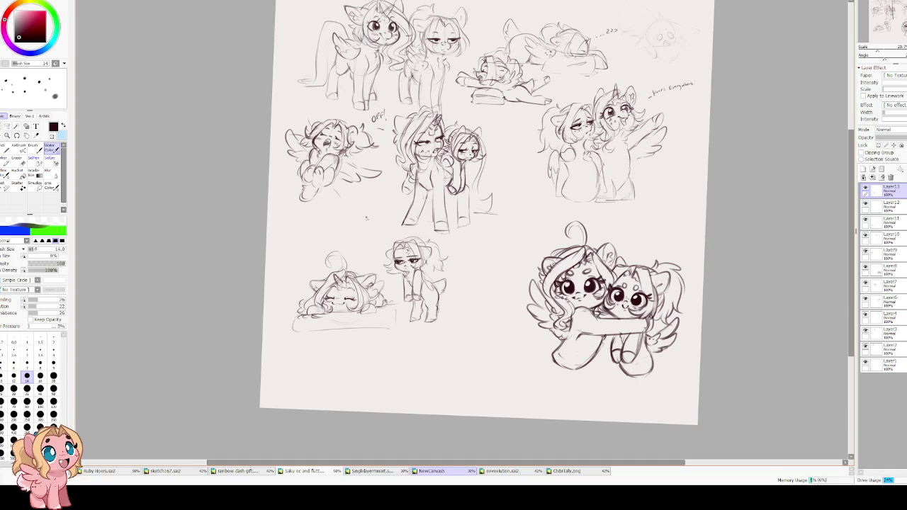
# Scale the standing grumpy pony up slightly with Ctrl+T and apply the resize
pyautogui.scroll(2, 367, 218)
pyautogui.hotkey('ctrl', 't')
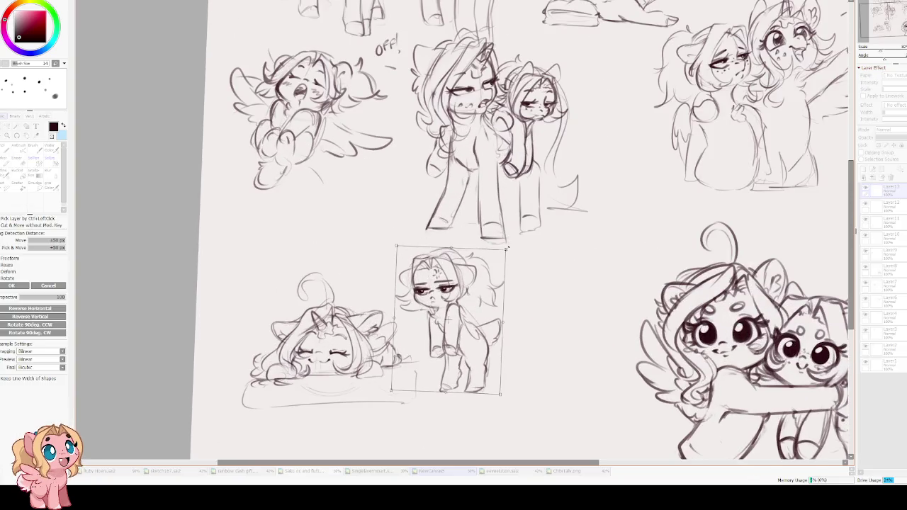
pyautogui.moveTo(507, 248); pyautogui.dragTo(517, 235)
pyautogui.moveTo(454, 297); pyautogui.dragTo(455, 299)
pyautogui.press('Return')
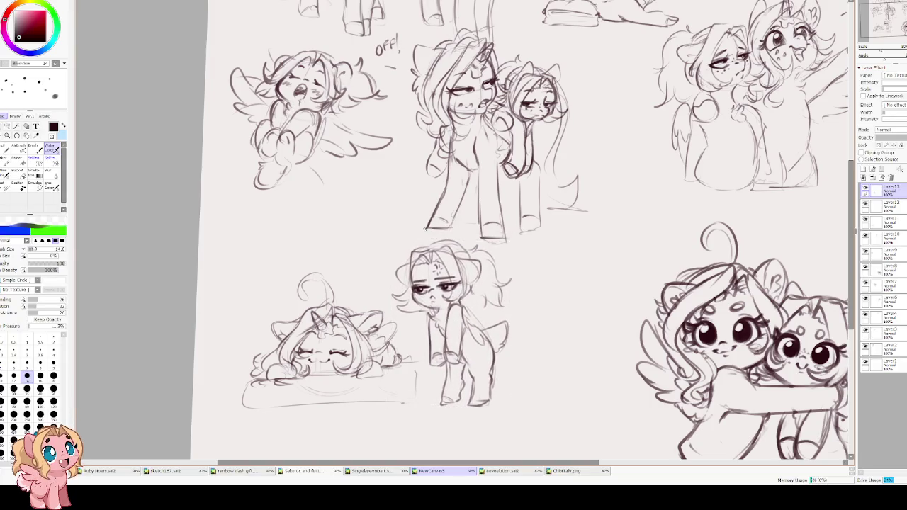
pyautogui.moveTo(253, 286); pyautogui.dragTo(220, 240)
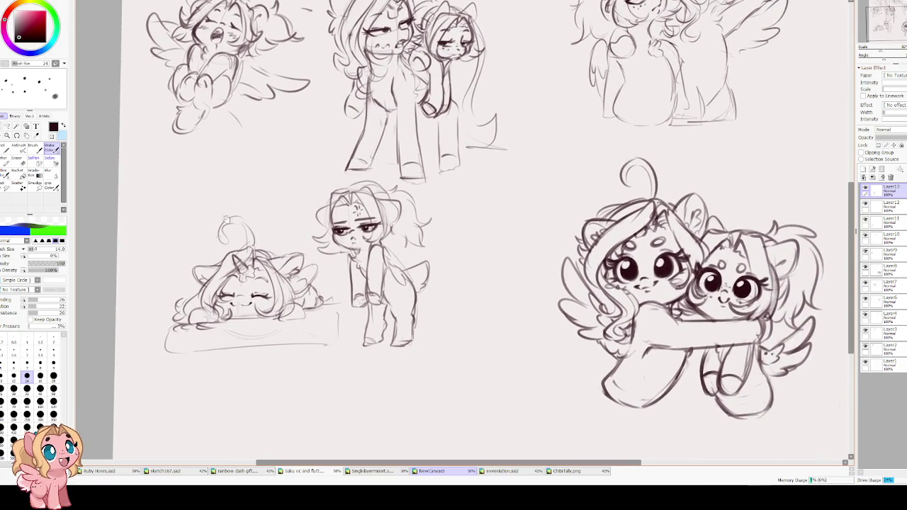
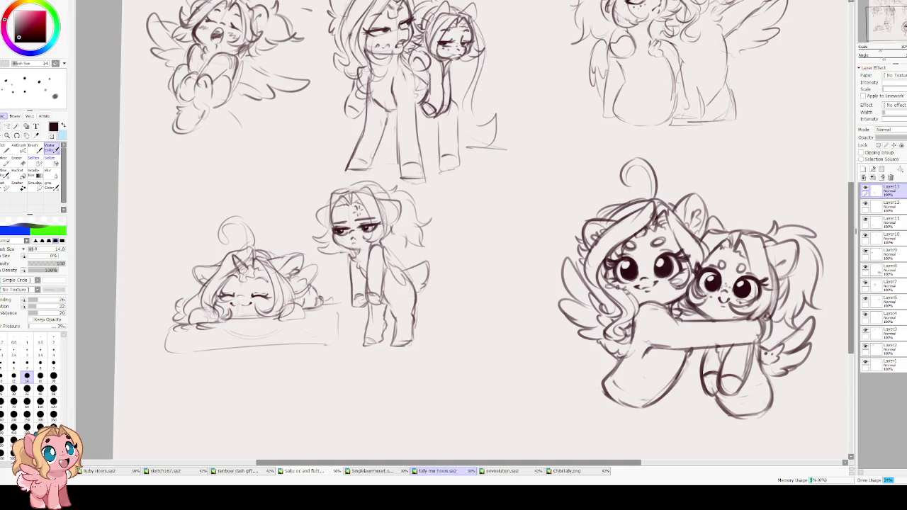
# Center the whole tally pony sketch sheet in view
pyautogui.scroll(-1, 482, 234)
pyautogui.scroll(-3, 481, 234)
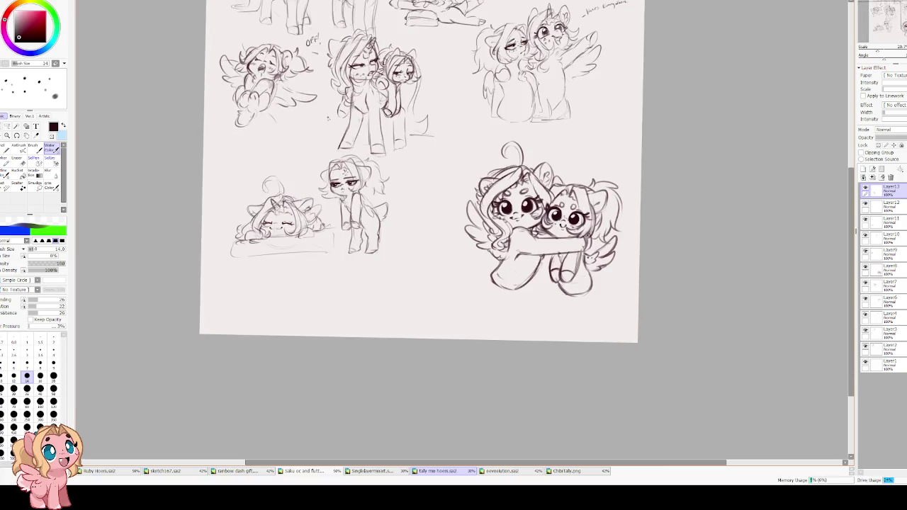
pyautogui.moveTo(454, 284); pyautogui.dragTo(422, 206)
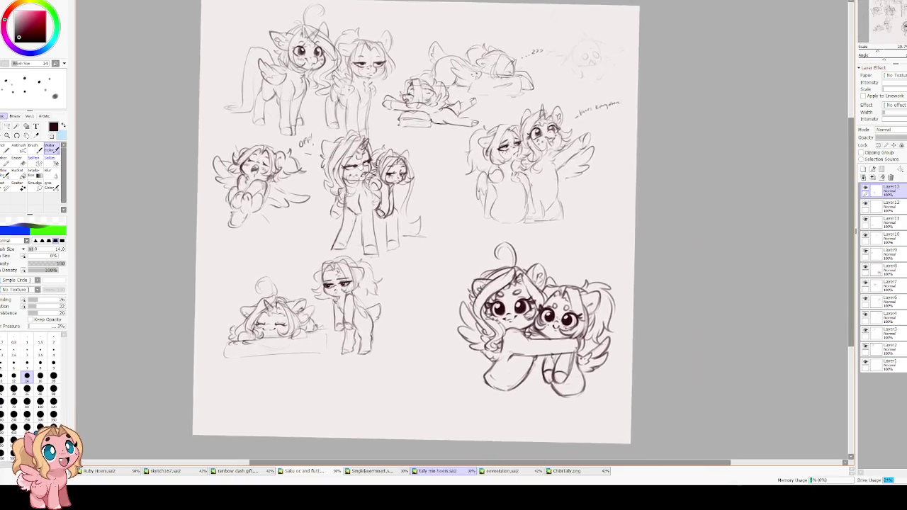
pyautogui.scroll(1, 365, 165)
# Cycle through the eeveelution, purple pony, pink pony and rainbow dash tabs, returning to the tally sheet
pyautogui.click(525, 472)
pyautogui.click(440, 472)
pyautogui.click(538, 473)
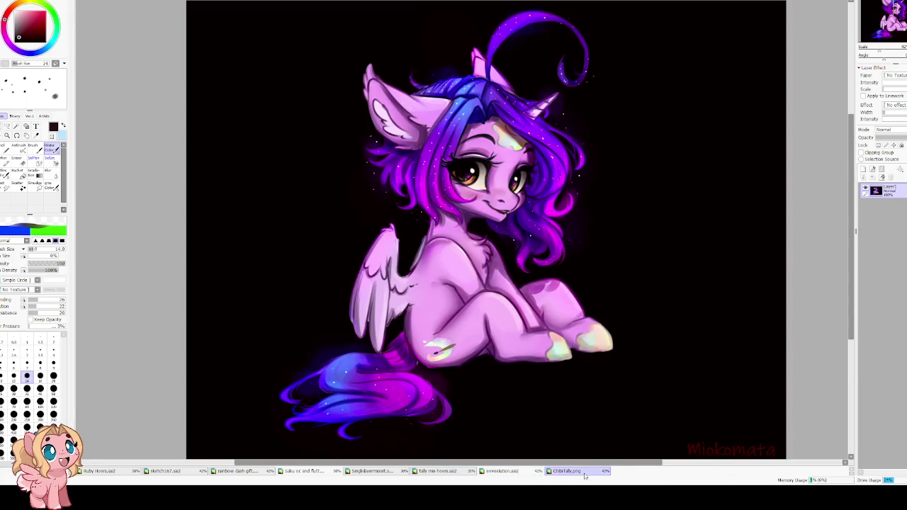
pyautogui.click(365, 472)
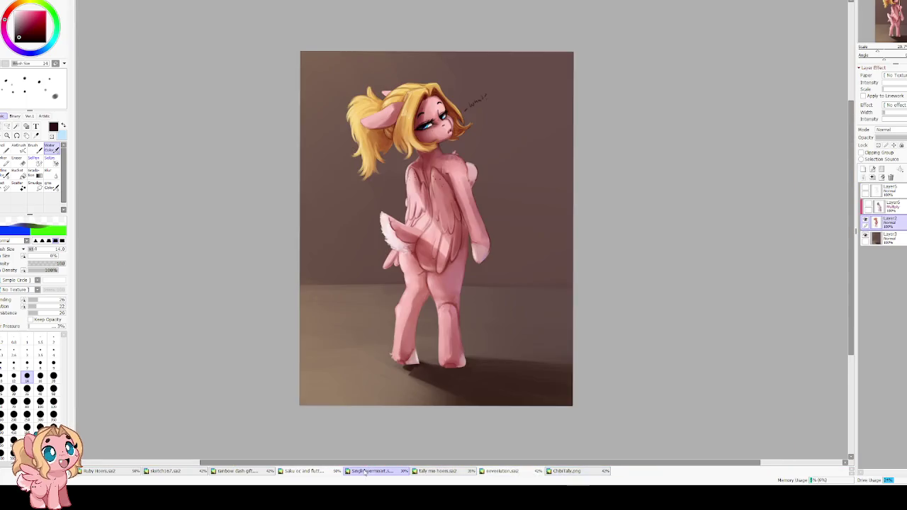
pyautogui.click(302, 472)
pyautogui.click(242, 472)
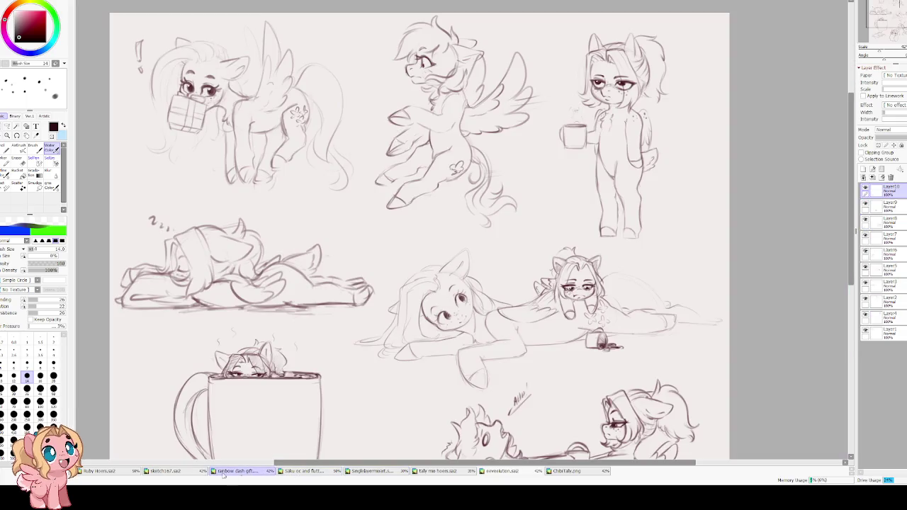
pyautogui.click(390, 474)
pyautogui.click(439, 472)
pyautogui.click(488, 472)
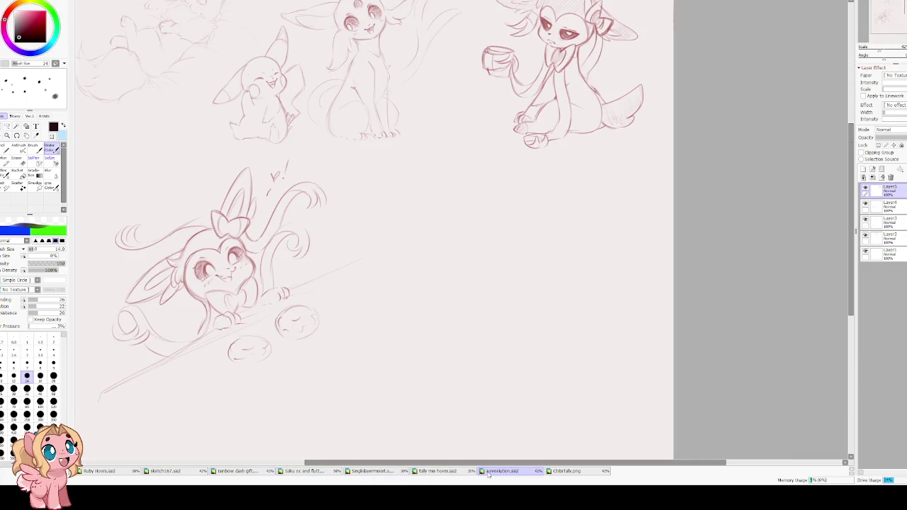
pyautogui.click(553, 472)
pyautogui.click(435, 472)
pyautogui.scroll(-2, 192, 126)
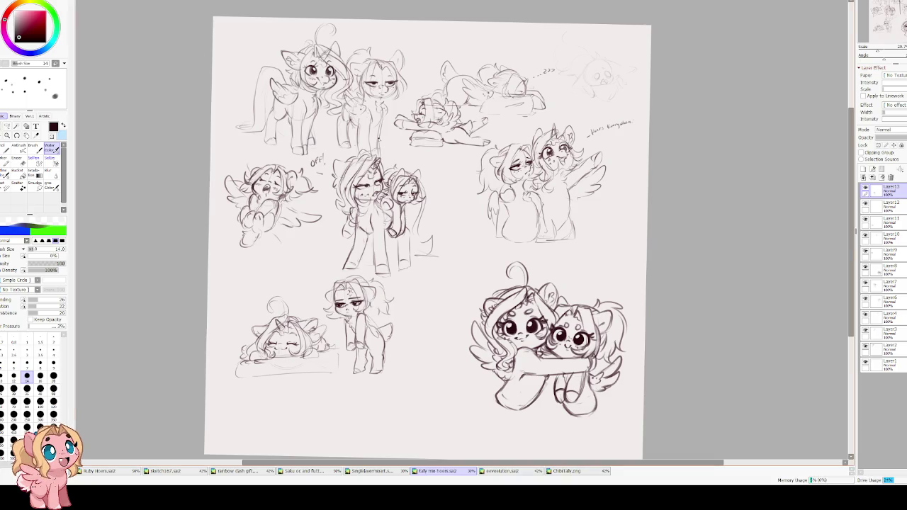
# Flip through the pink pony, multi-pony and purple pony tabs, ending on the eeveelution drawing
pyautogui.click(371, 472)
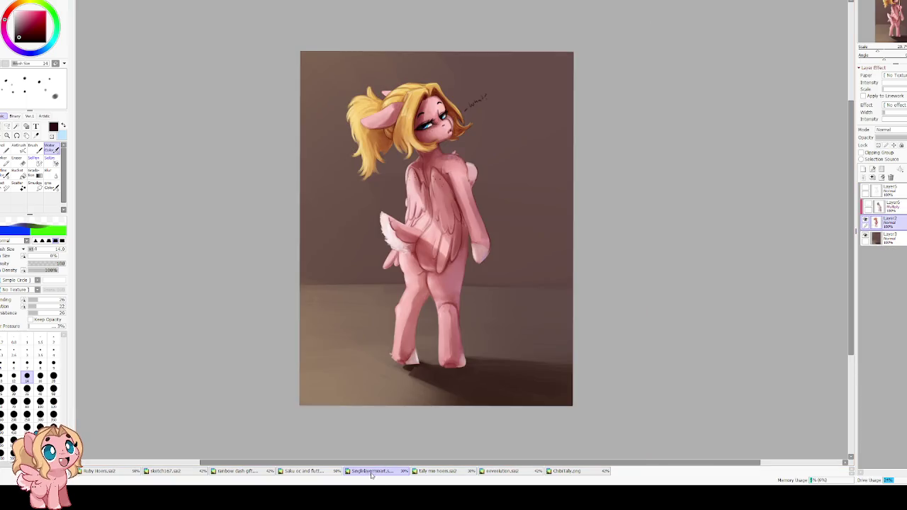
pyautogui.click(460, 472)
pyautogui.click(496, 472)
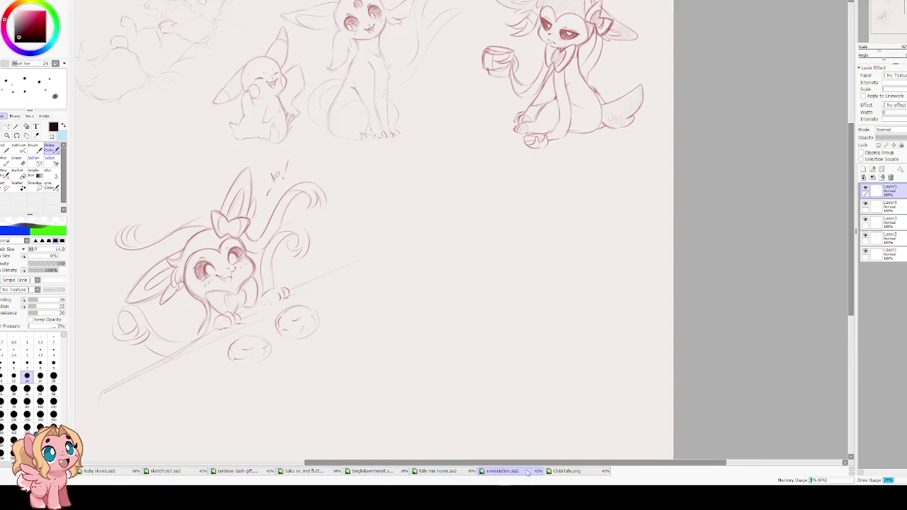
pyautogui.click(437, 472)
pyautogui.click(371, 472)
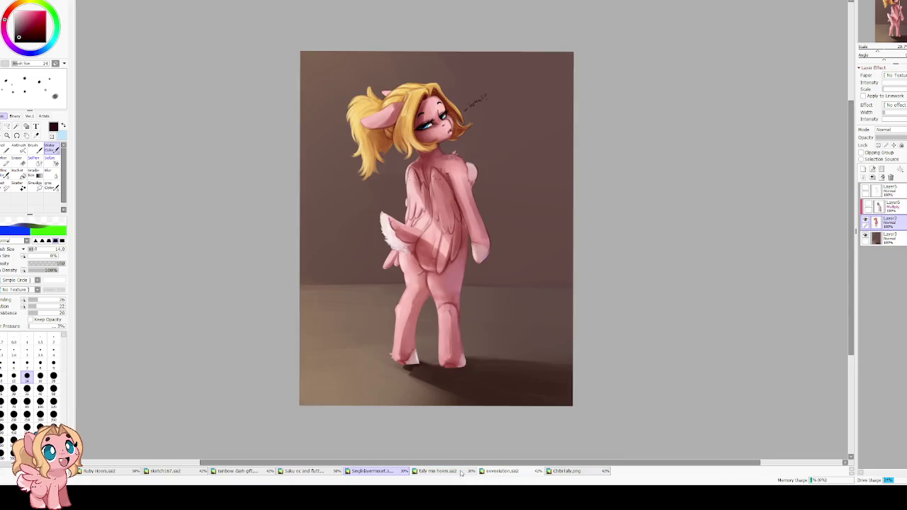
pyautogui.click(499, 472)
pyautogui.click(563, 472)
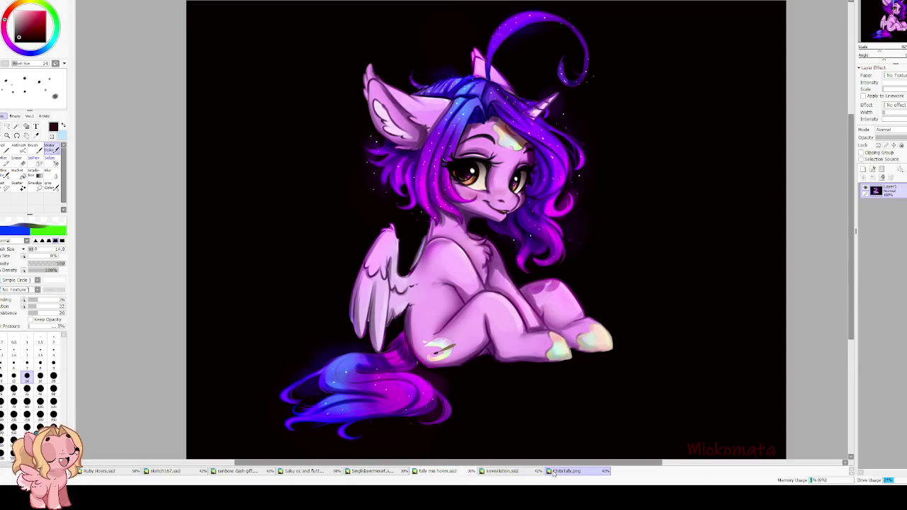
pyautogui.click(523, 474)
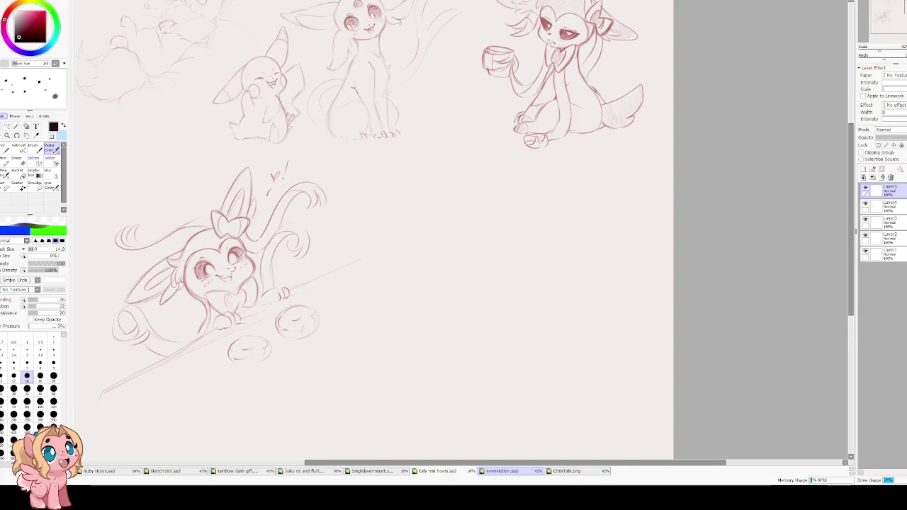
# Close the eeveelution and ChibiTally drawings with Ctrl+W
pyautogui.hotkey('ctrl', 'w')
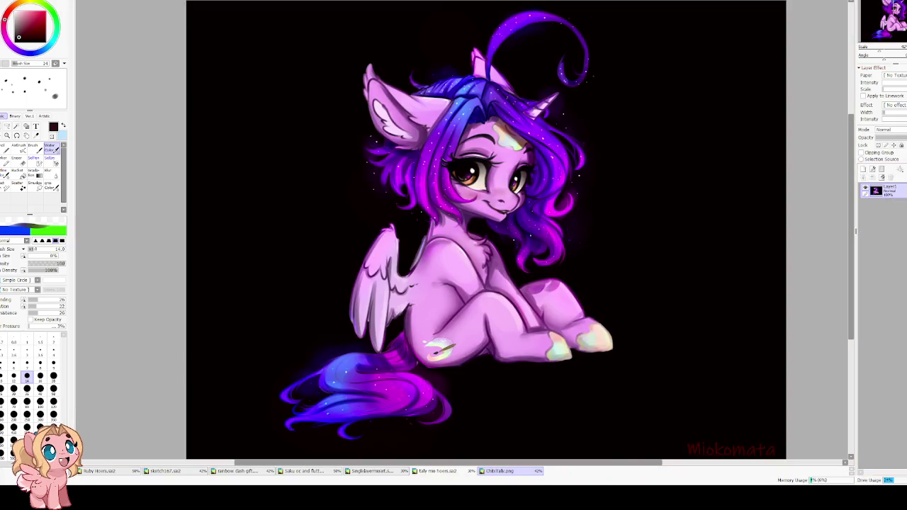
pyautogui.hotkey('ctrl', 'w')
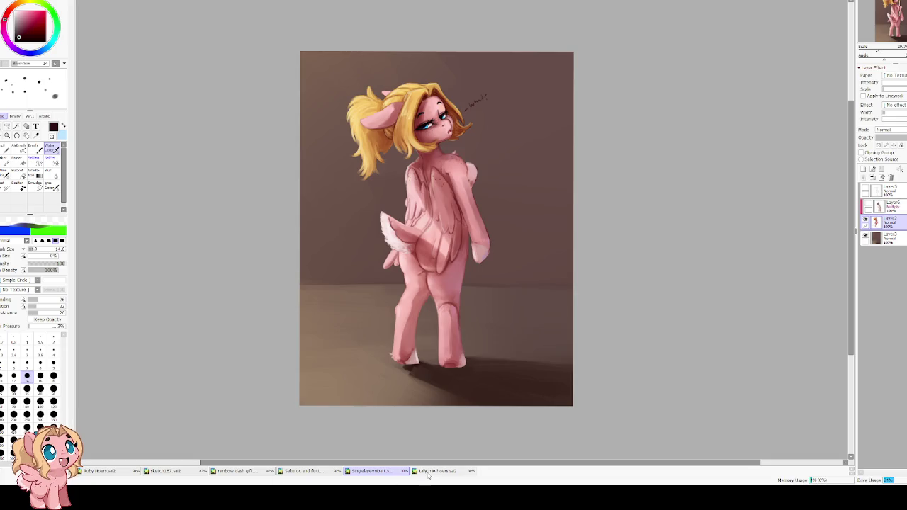
pyautogui.click(428, 474)
# Browse the pink pony, rainbow dash gift and blue pony tabs, then return to the tally sheet
pyautogui.click(304, 473)
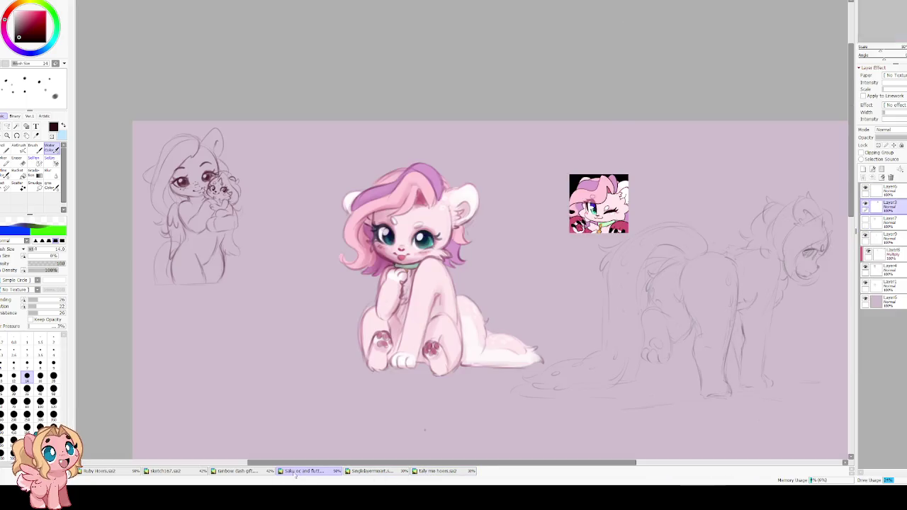
pyautogui.click(222, 473)
pyautogui.scroll(-2, 206, 460)
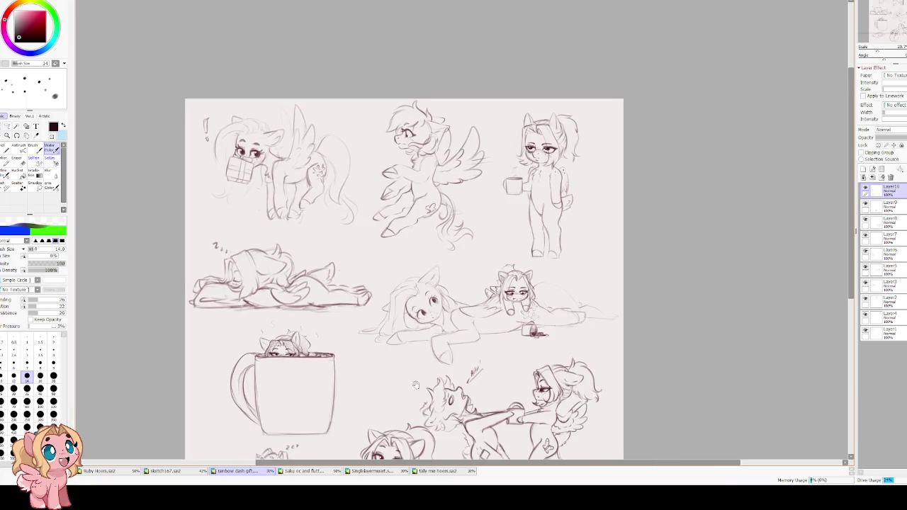
pyautogui.scroll(-3, 203, 456)
pyautogui.click(165, 471)
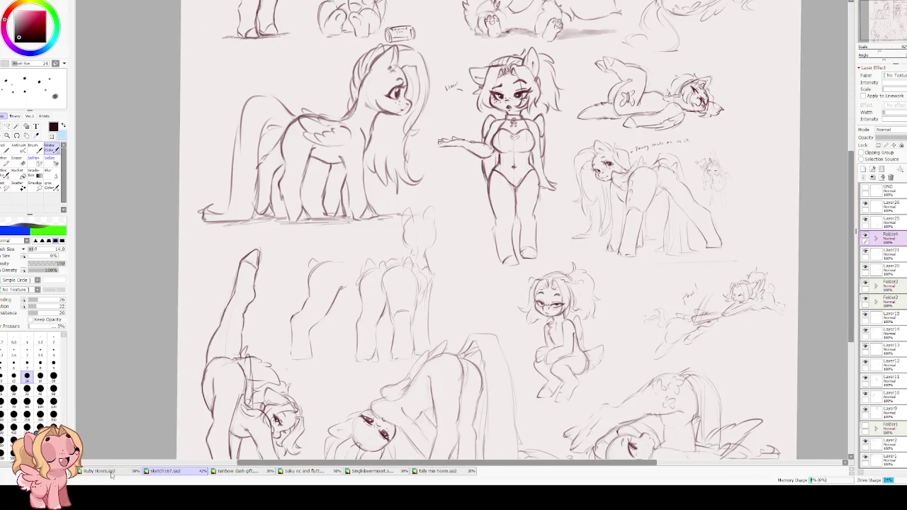
pyautogui.click(112, 474)
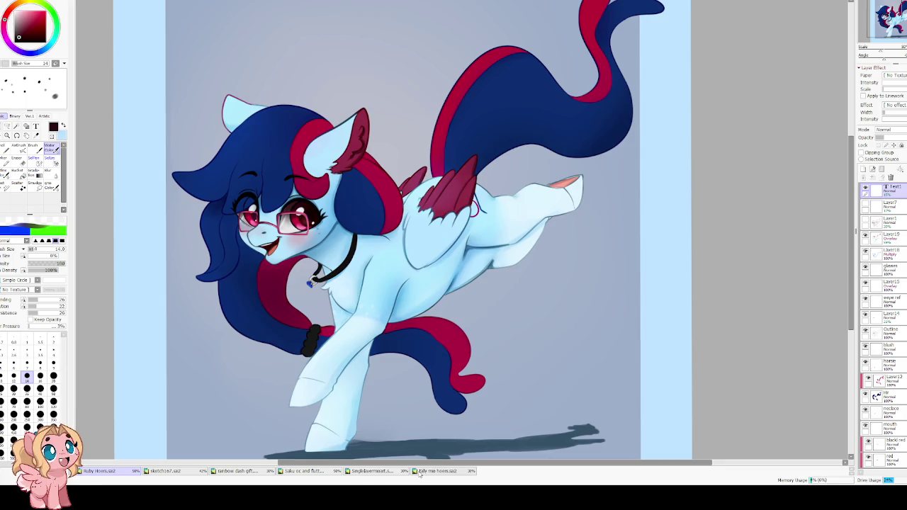
pyautogui.click(428, 472)
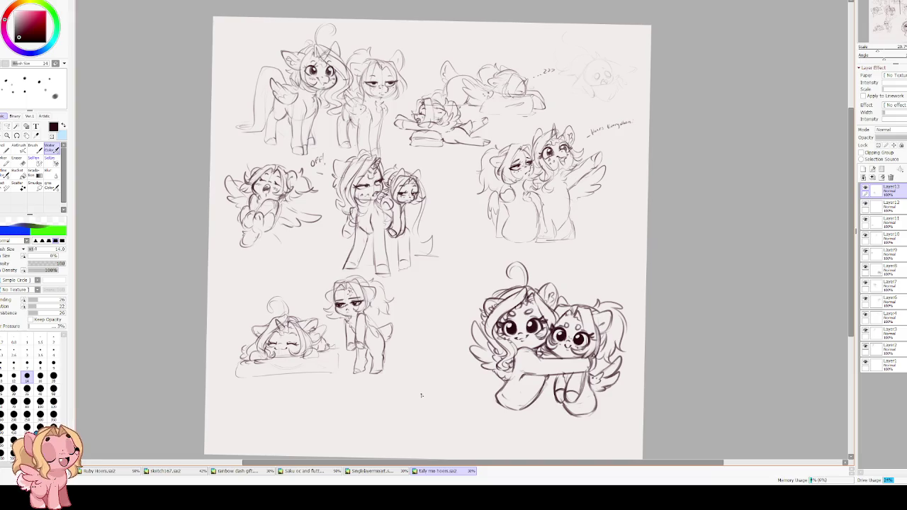
# Zoom the tally me hoots sketch sheet out to show the whole page
pyautogui.scroll(1, 284, 334)
pyautogui.scroll(2, 305, 312)
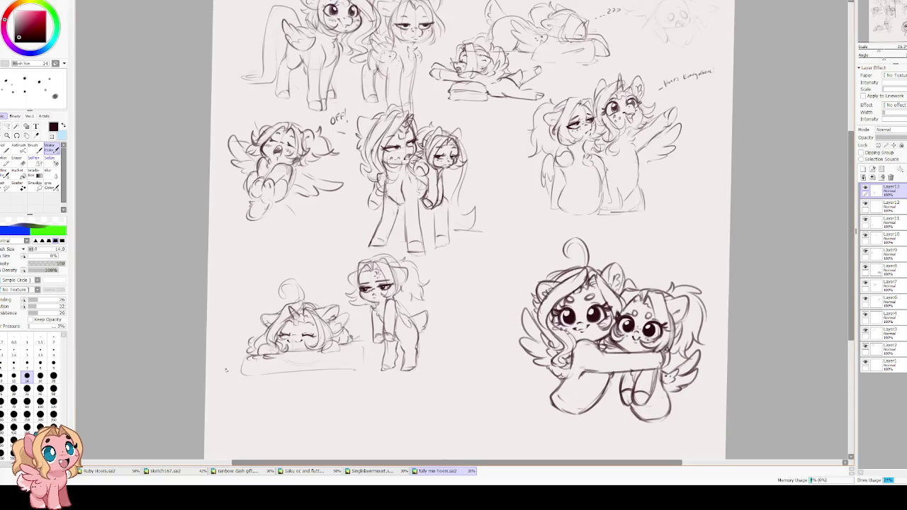
pyautogui.scroll(2, 348, 263)
pyautogui.scroll(-2, 348, 263)
pyautogui.scroll(-1, 340, 312)
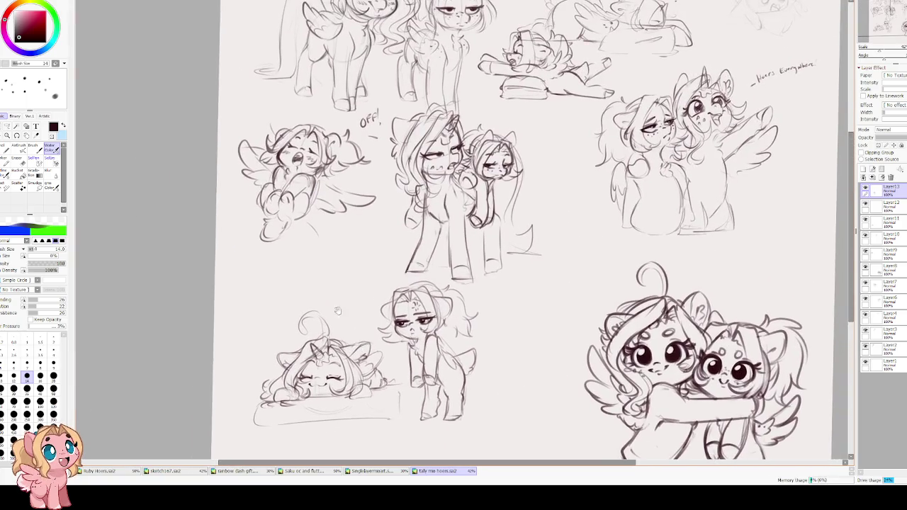
pyautogui.scroll(-1, 338, 312)
pyautogui.scroll(-1, 372, 245)
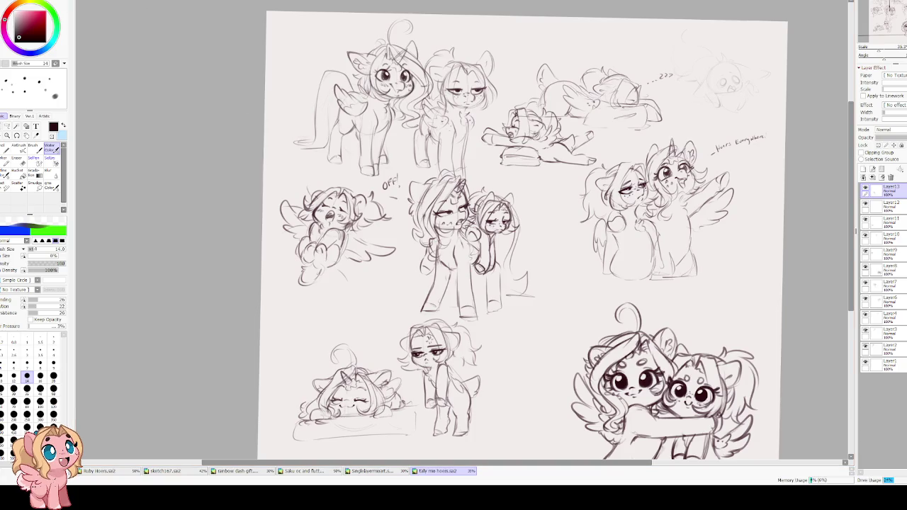